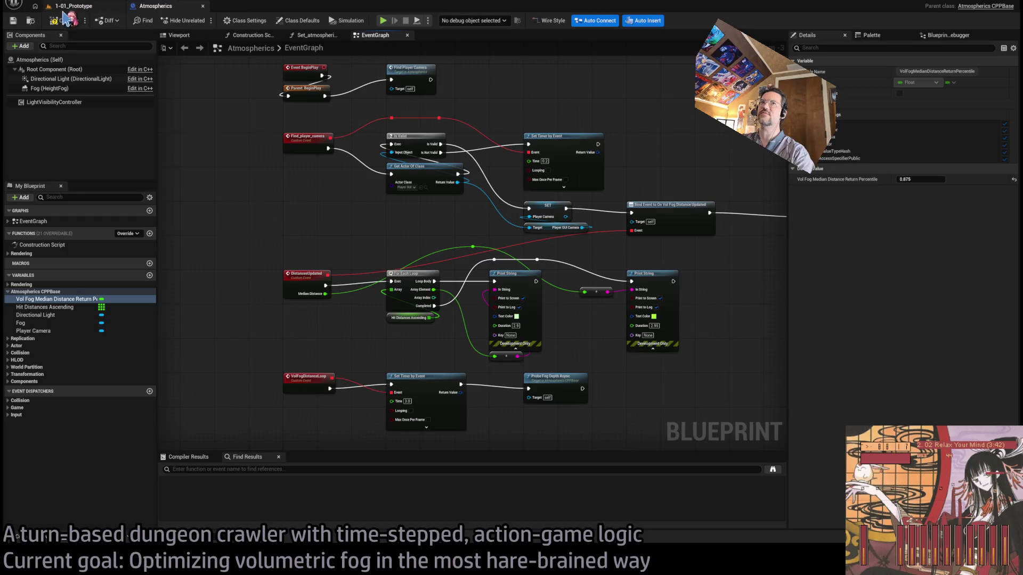
Step: Run a short play session in the prototype level with one hold turn, then return to Atmospherics
click(80, 8)
click(202, 20)
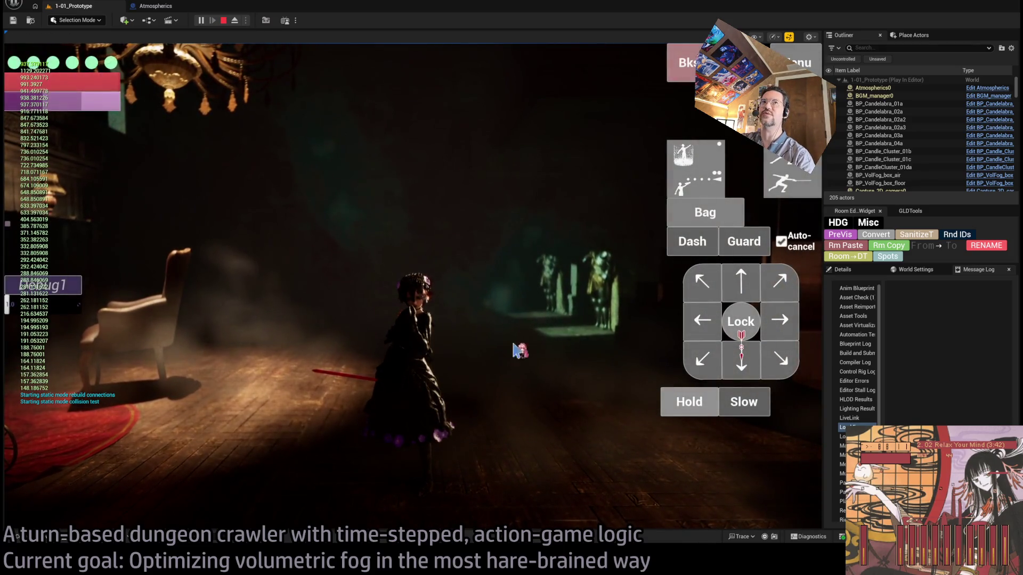
click(684, 408)
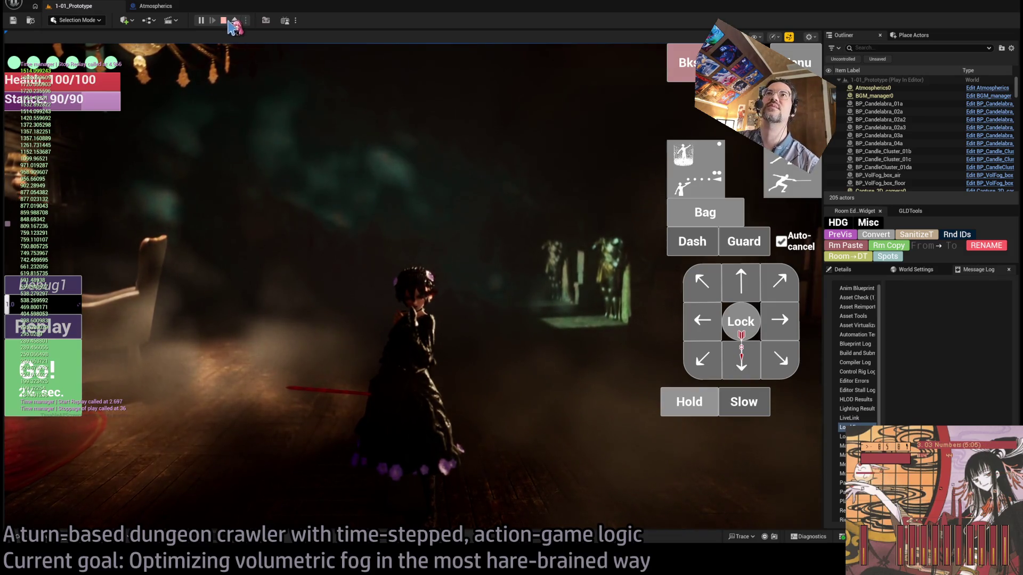
click(223, 20)
click(180, 8)
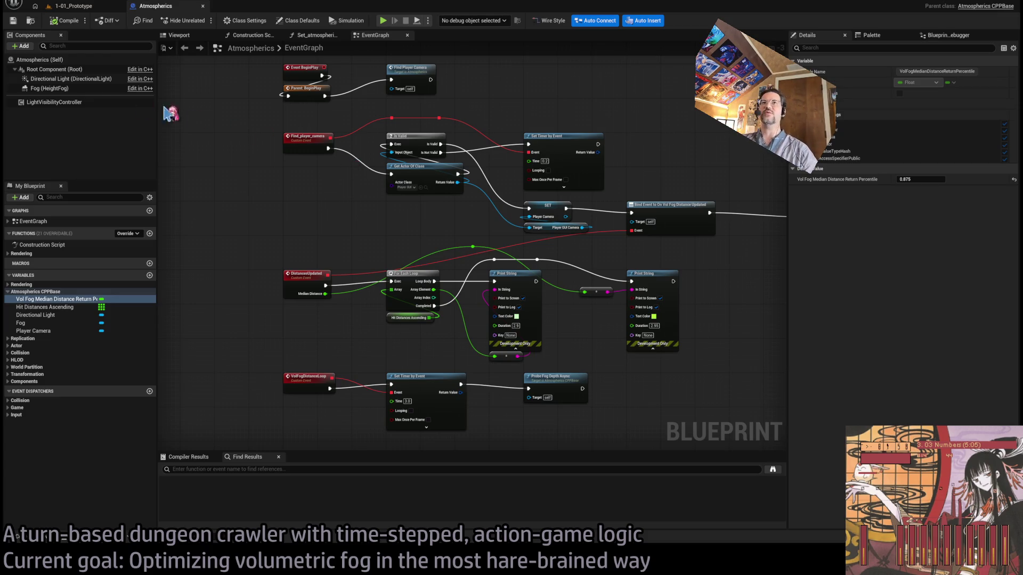
Step: Select the Fog height-fog component to view its Fog Density 0.002 and Height Falloff 0.001
click(49, 88)
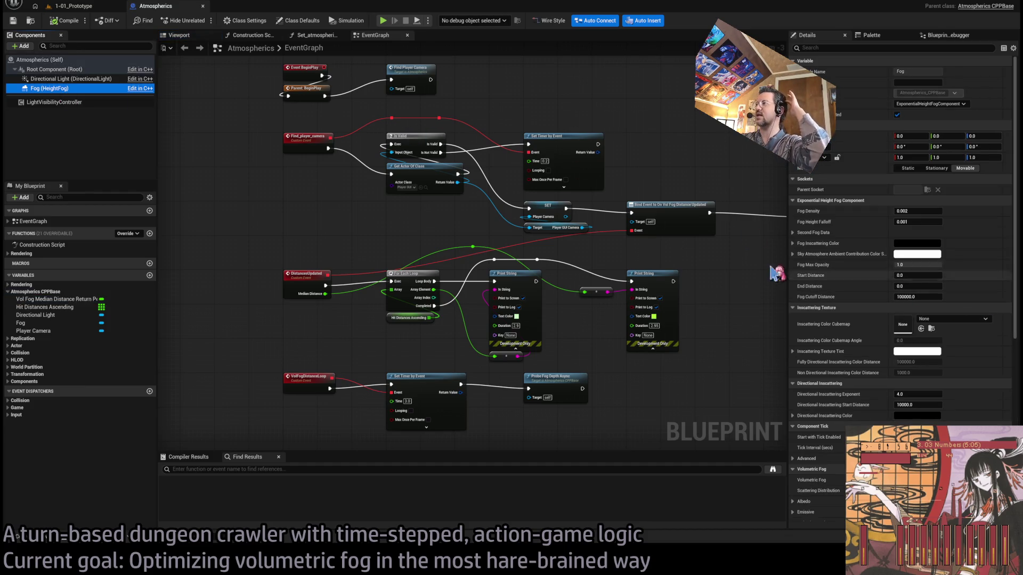
click(353, 221)
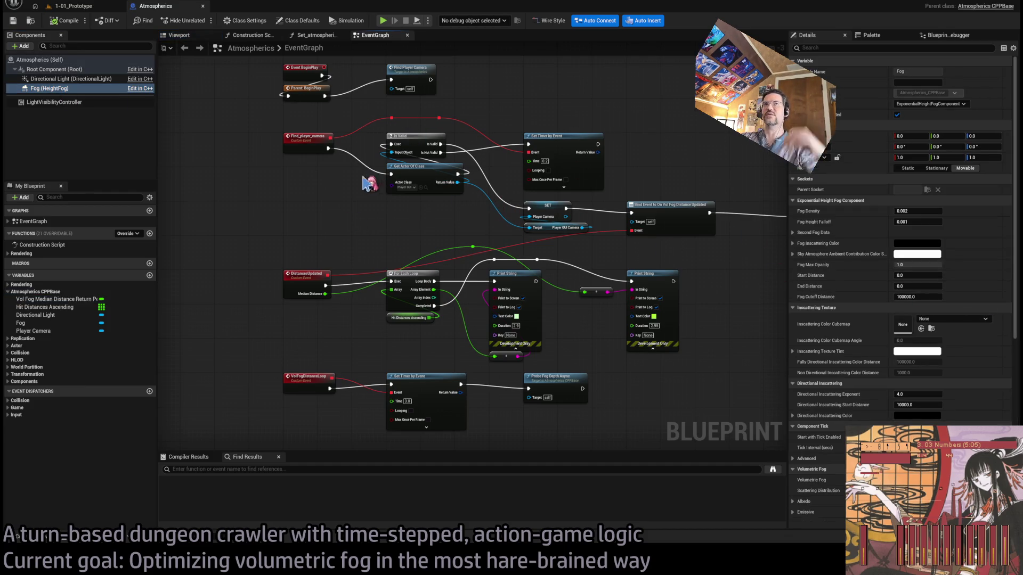
click(74, 6)
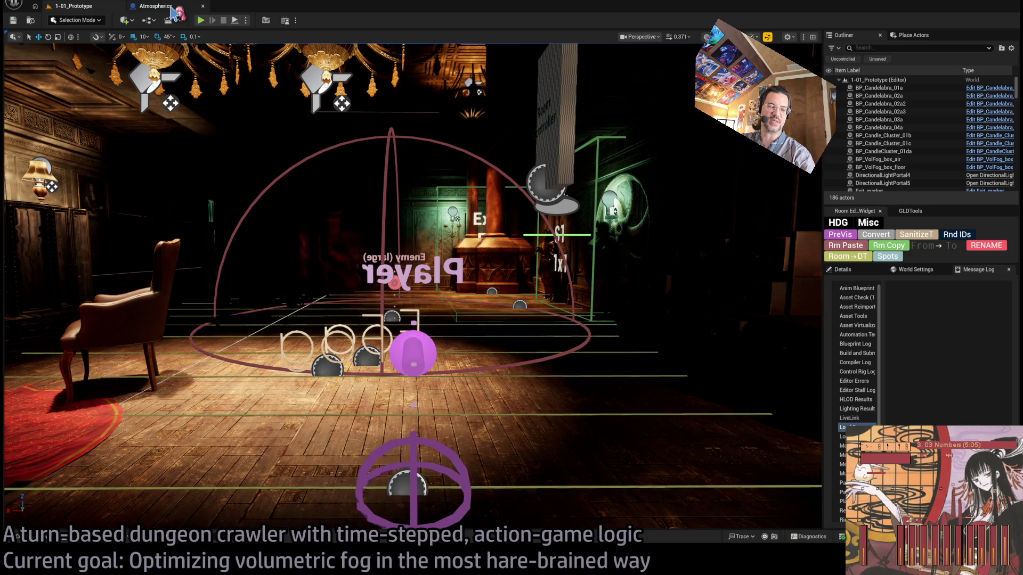
click(171, 10)
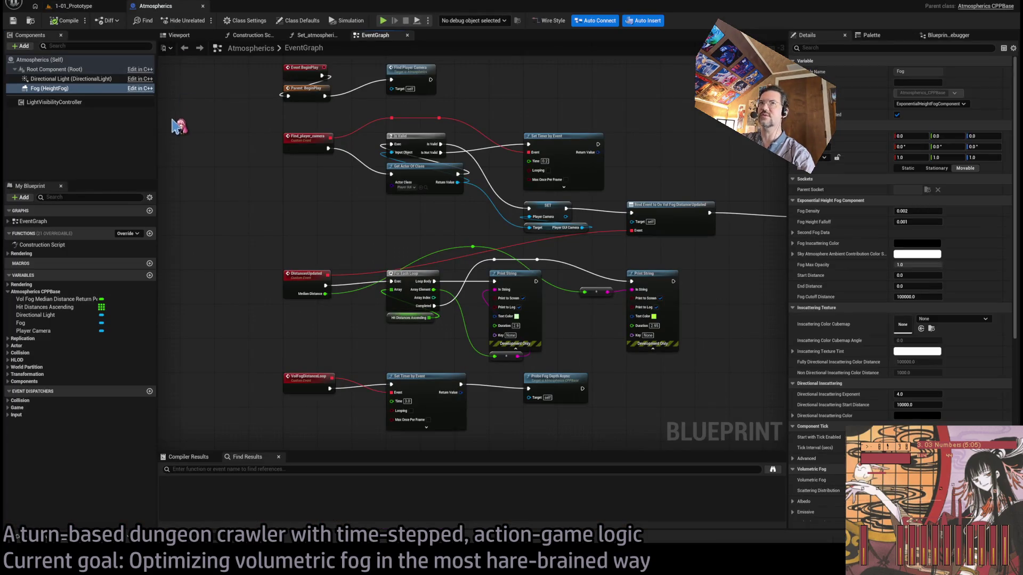
Step: Compare the LightVisibilityController and Fog component properties in the Details panel
scroll(415, 275, down, 2)
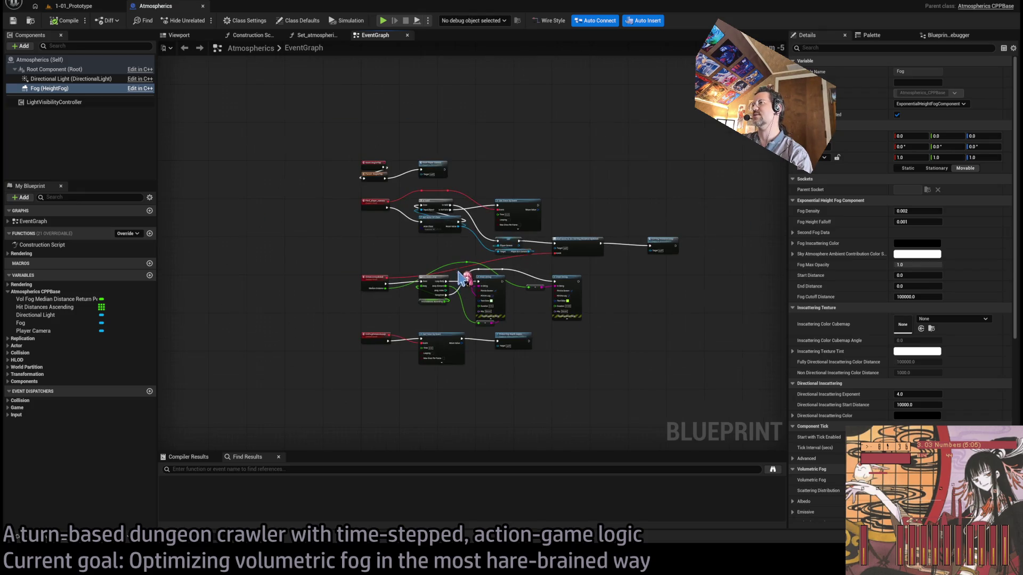
scroll(411, 234, up, 4)
scroll(421, 235, down, 4)
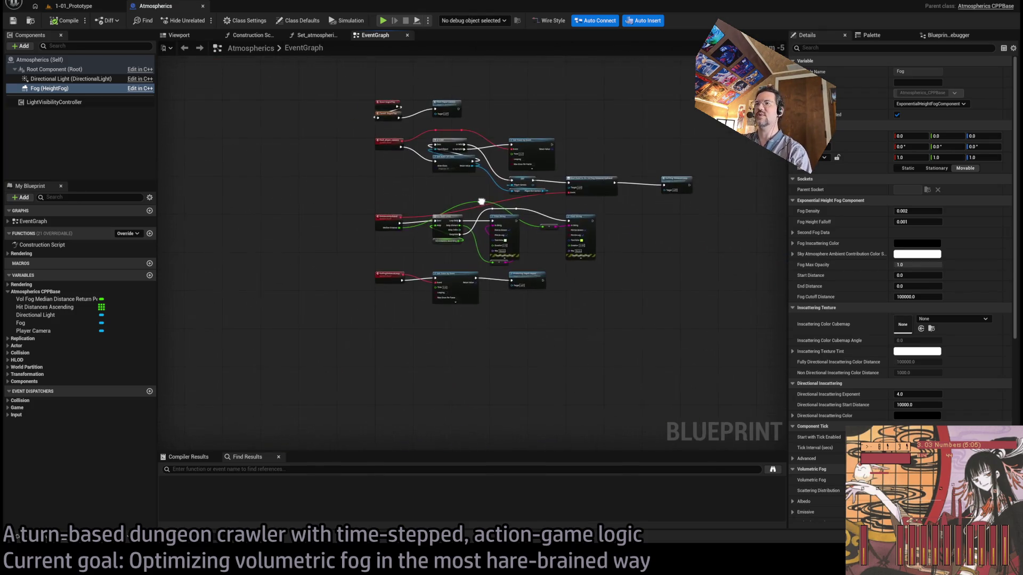
scroll(493, 249, up, 4)
scroll(493, 249, down, 2)
scroll(434, 338, up, 2)
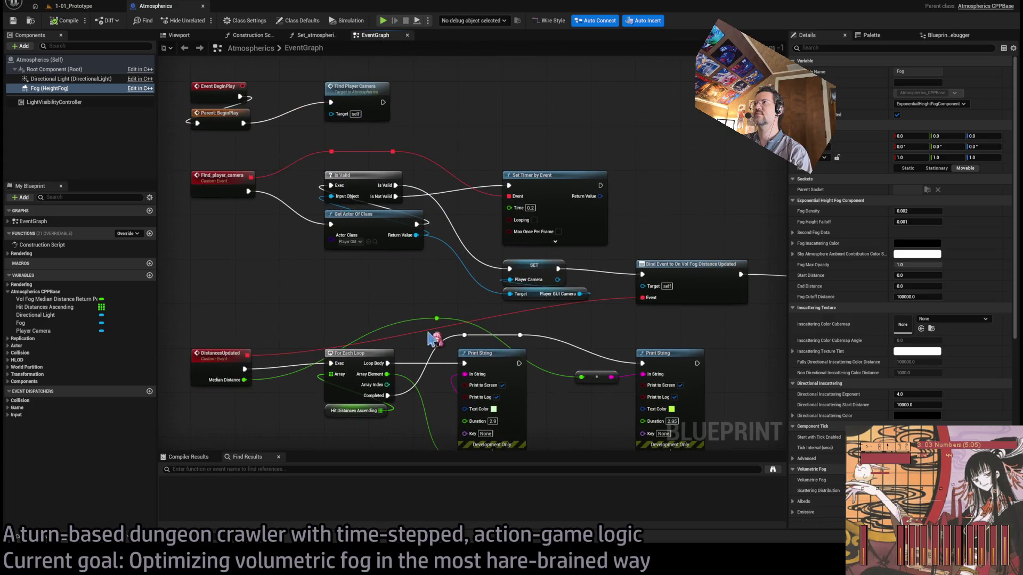
scroll(373, 250, down, 1)
scroll(405, 235, up, 1)
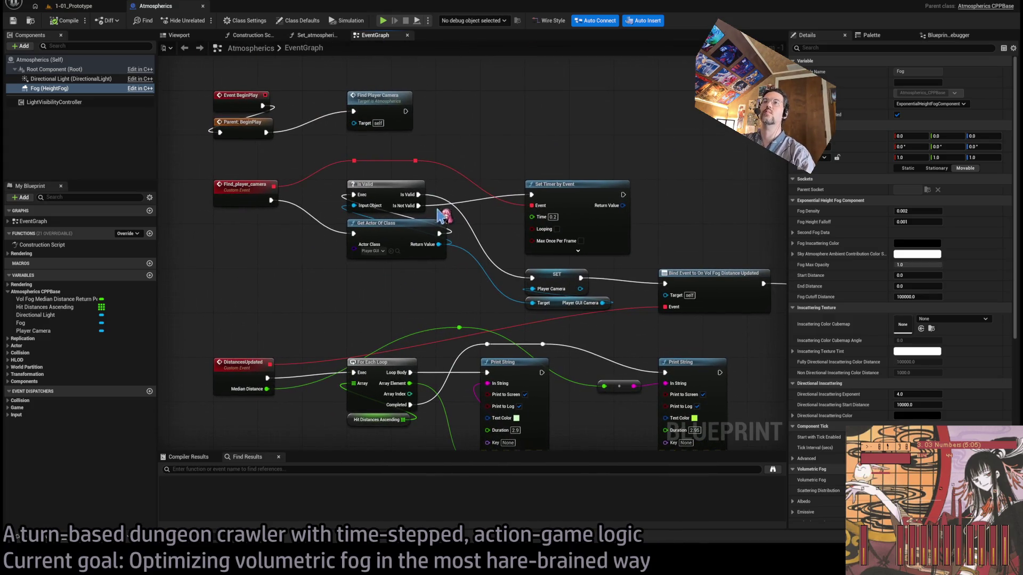
click(73, 102)
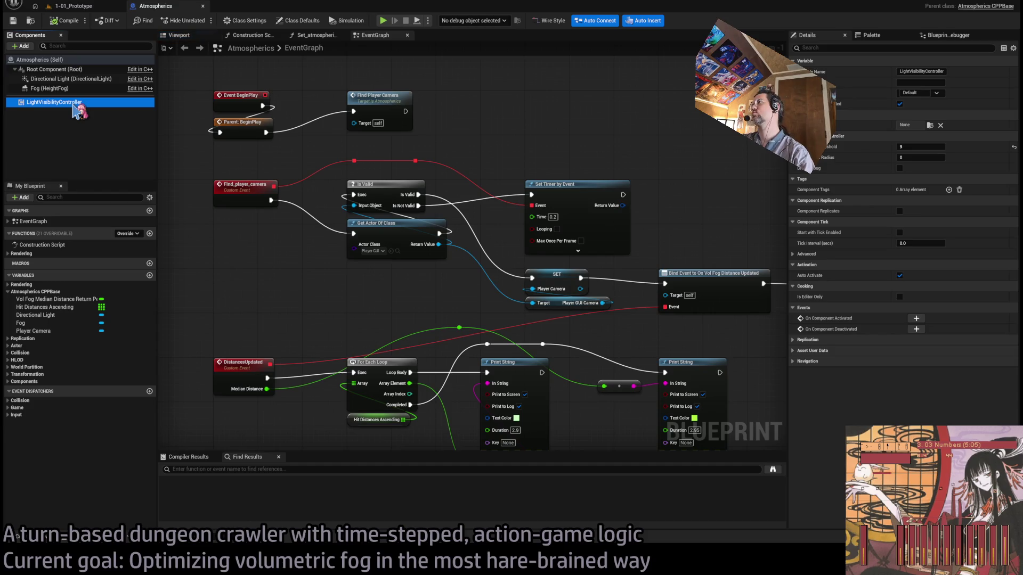
click(49, 89)
scroll(407, 235, down, 3)
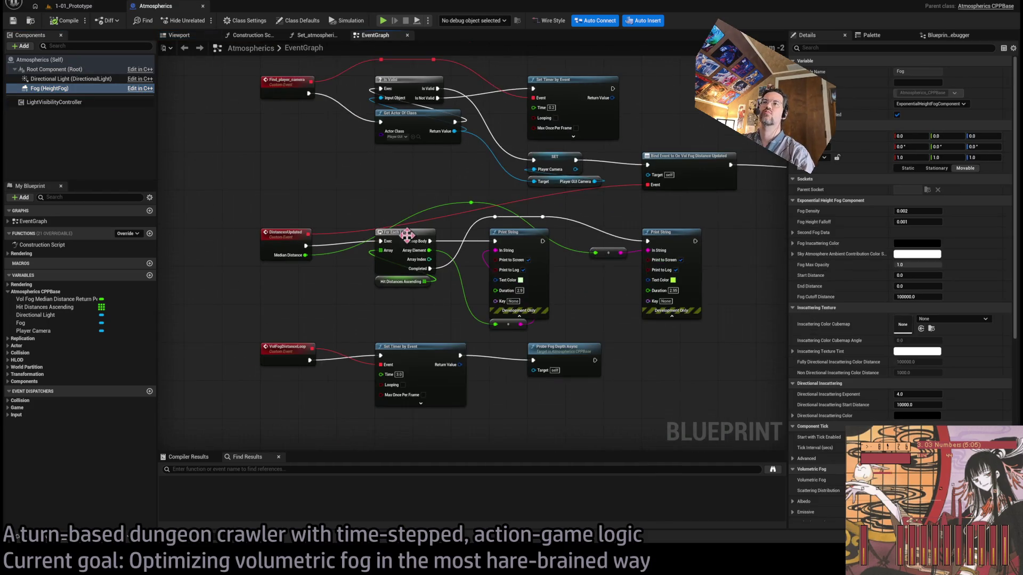
Step: Pan the graph to the DistancesUpdated event and clear space on its right
drag(408, 235, 371, 231)
drag(602, 318, 519, 311)
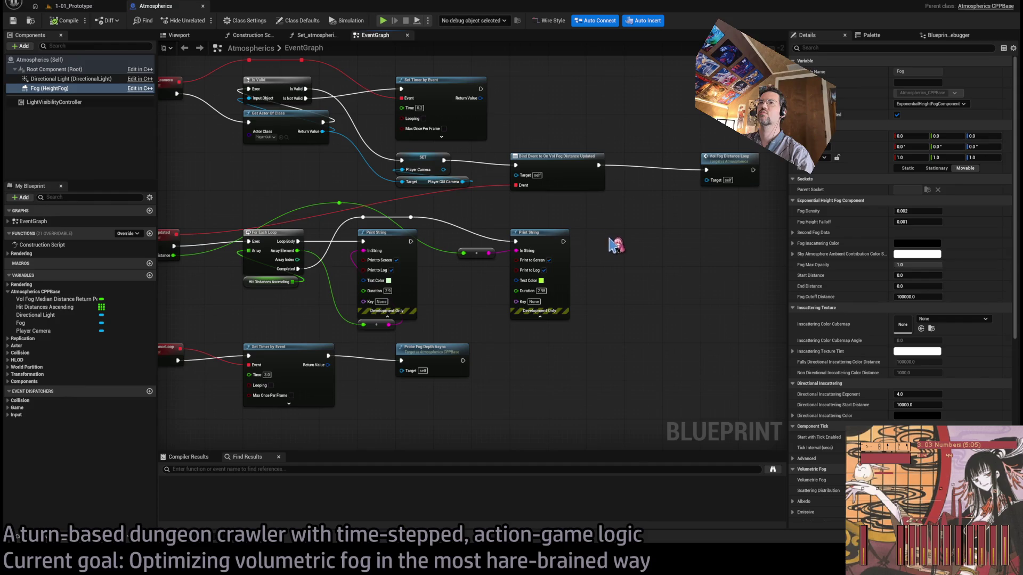
drag(618, 270, 565, 267)
drag(184, 261, 332, 253)
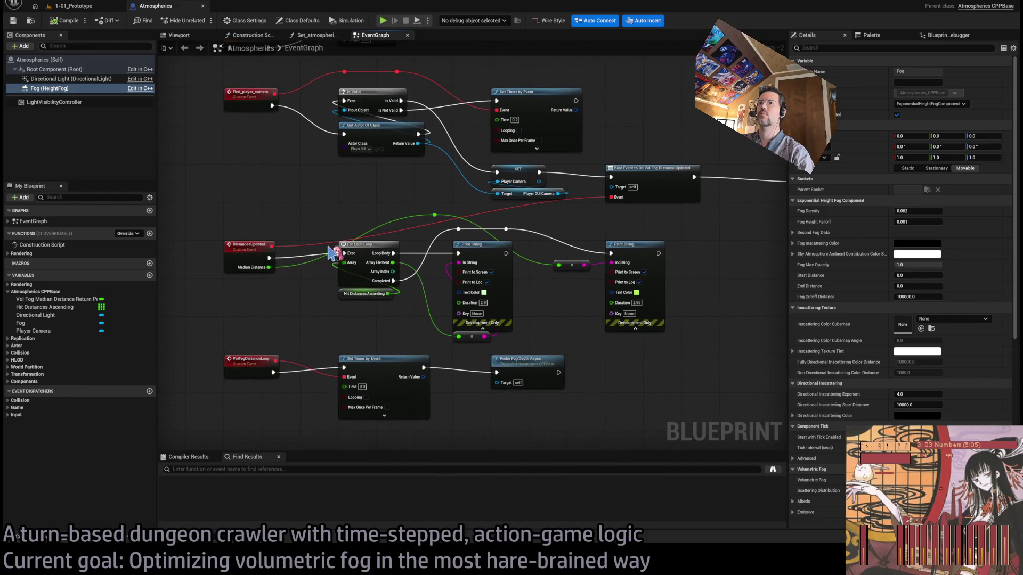
click(248, 245)
drag(372, 299, 283, 311)
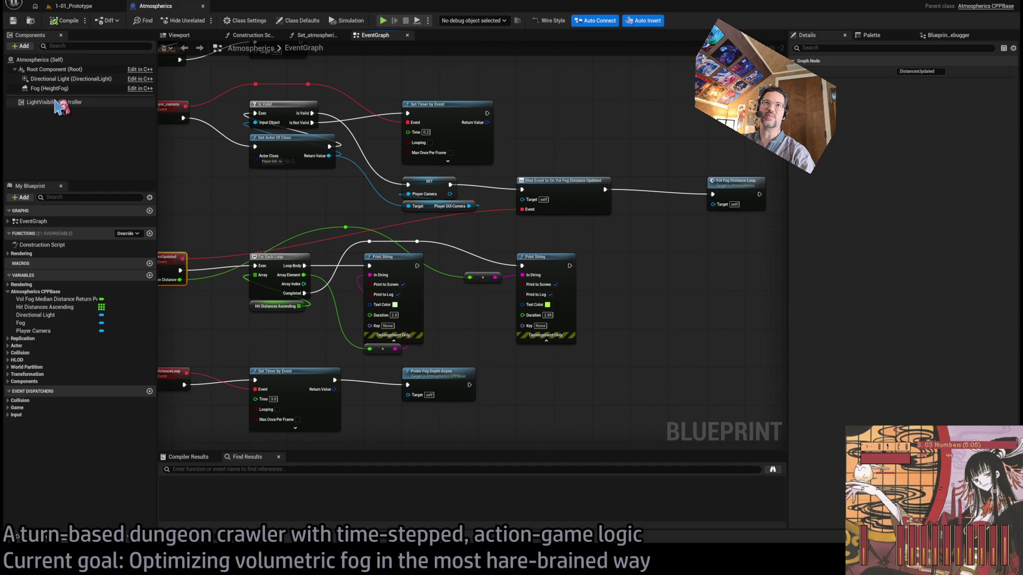
Step: Add a Set Volumetric Fog Distance node on a Fog reference, wiring the distance into New Value
mouse_move(65, 89)
mouse_down()
mouse_move(672, 354)
mouse_move(672, 323)
mouse_up()
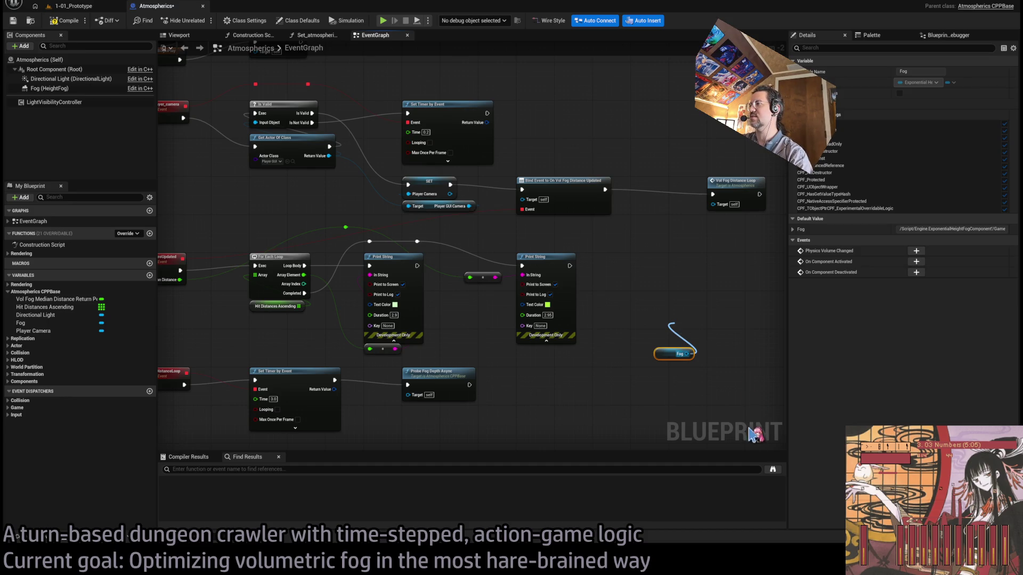
drag(672, 323, 714, 341)
click(714, 341)
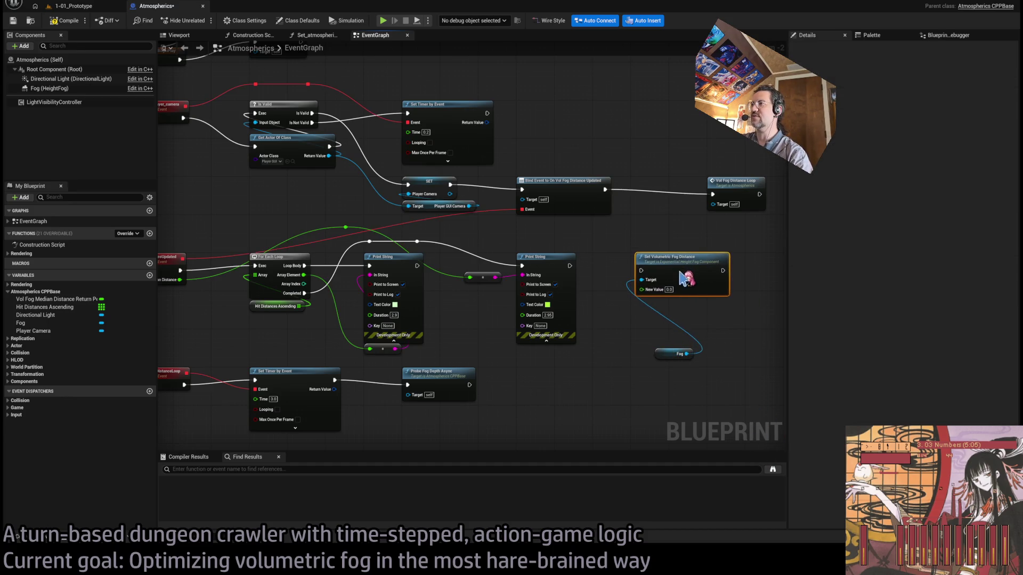
drag(703, 293, 752, 271)
drag(662, 357, 723, 313)
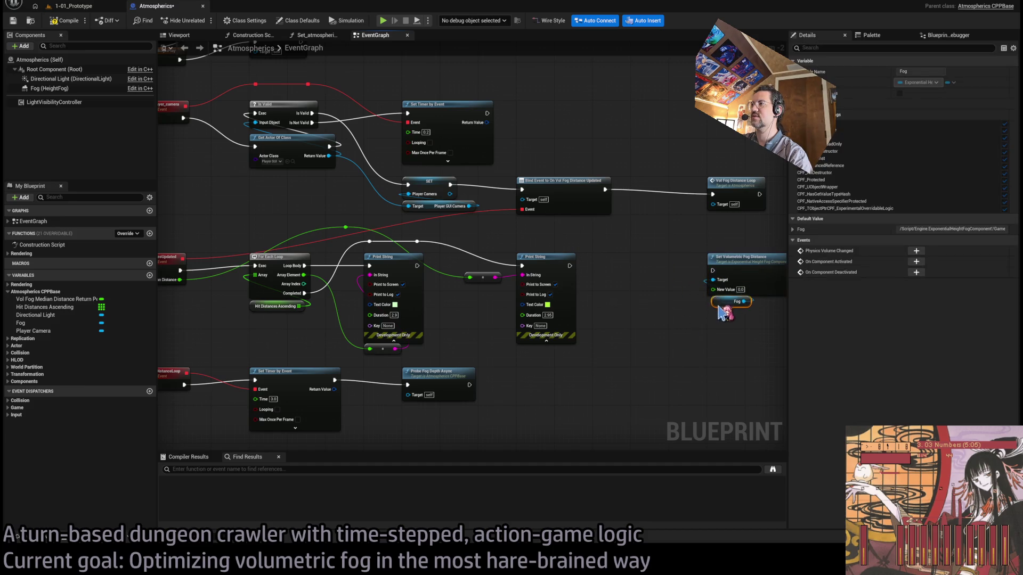
click(640, 296)
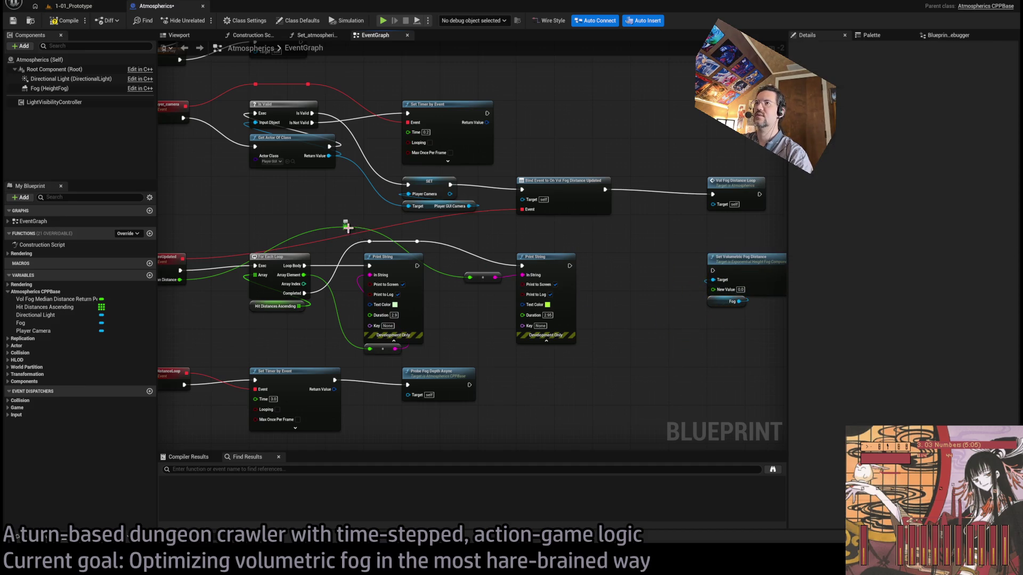
mouse_move(346, 226)
mouse_down()
mouse_move(709, 261)
mouse_move(711, 289)
mouse_up()
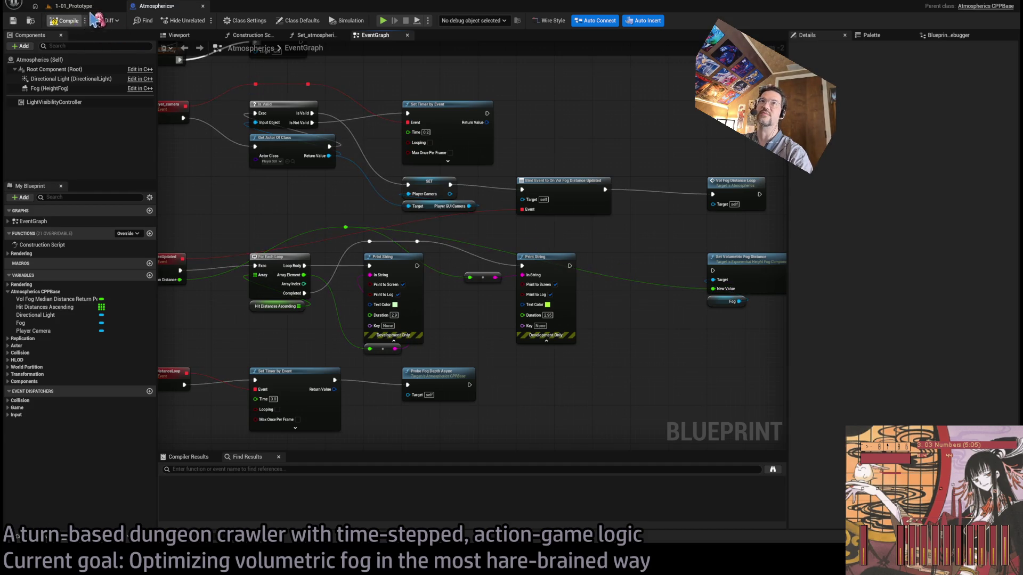
click(73, 6)
Step: Start play-testing, check the Lighting quality in the in-game Settings, and queue several hold turns
click(201, 21)
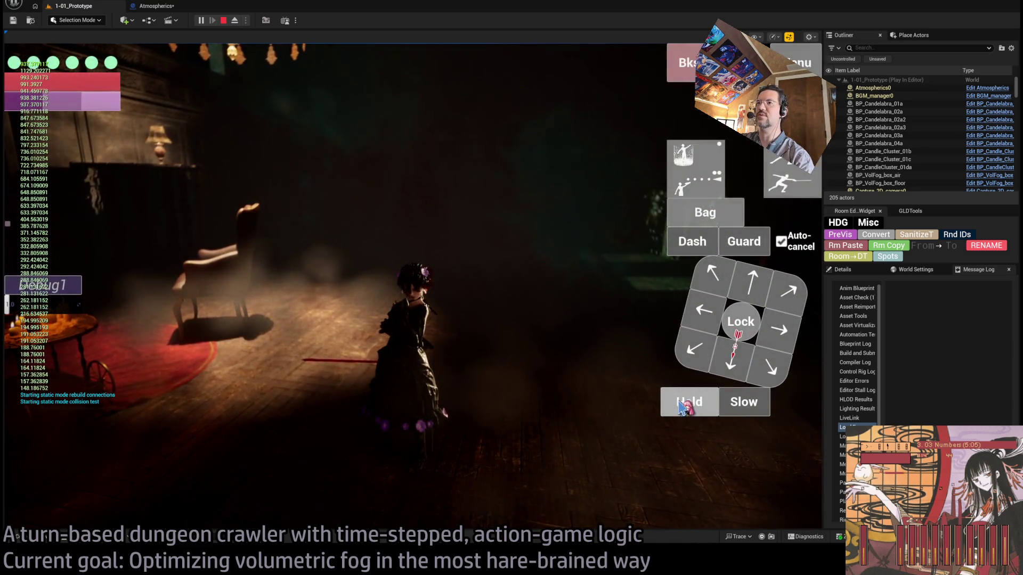
click(794, 62)
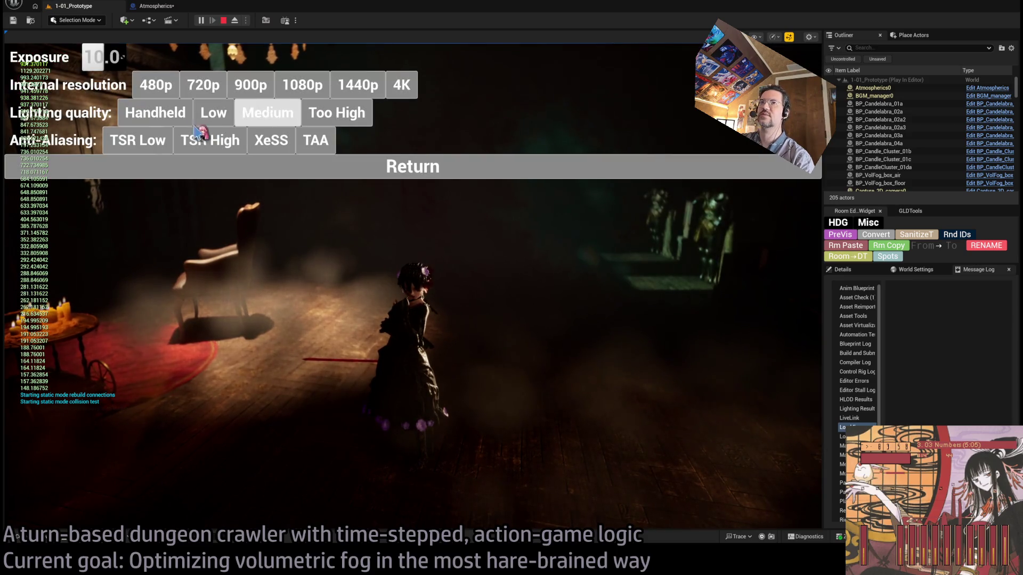
click(395, 166)
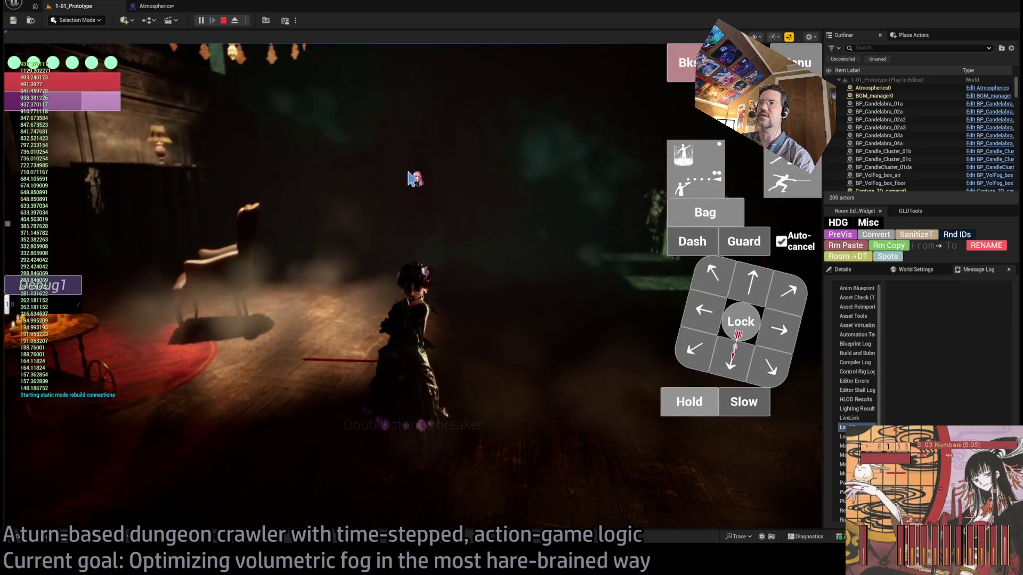
click(688, 406)
drag(691, 410, 687, 408)
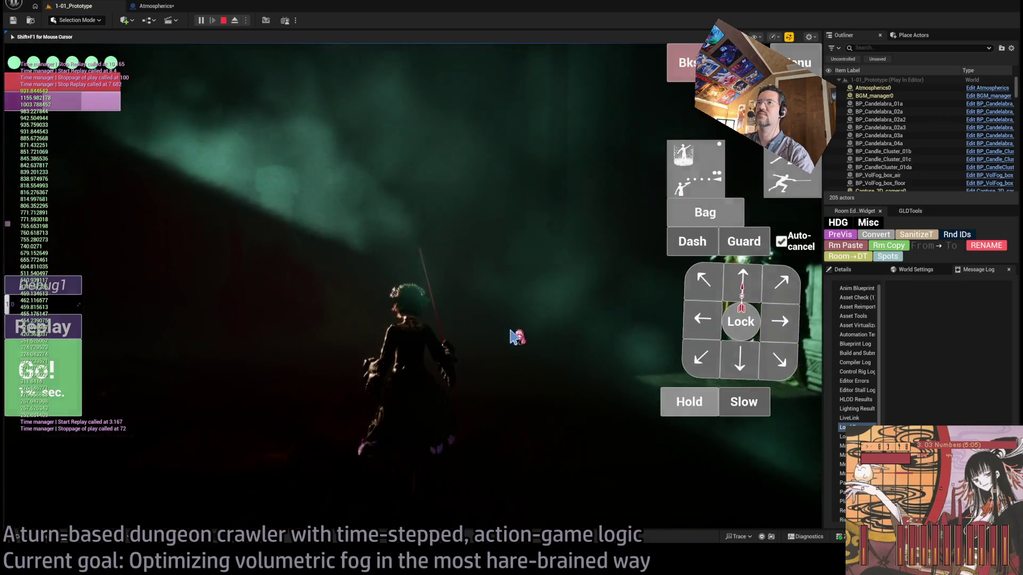
Step: Continue through further rooms, including the armored figures, queue more holds, then stop playing
click(518, 338)
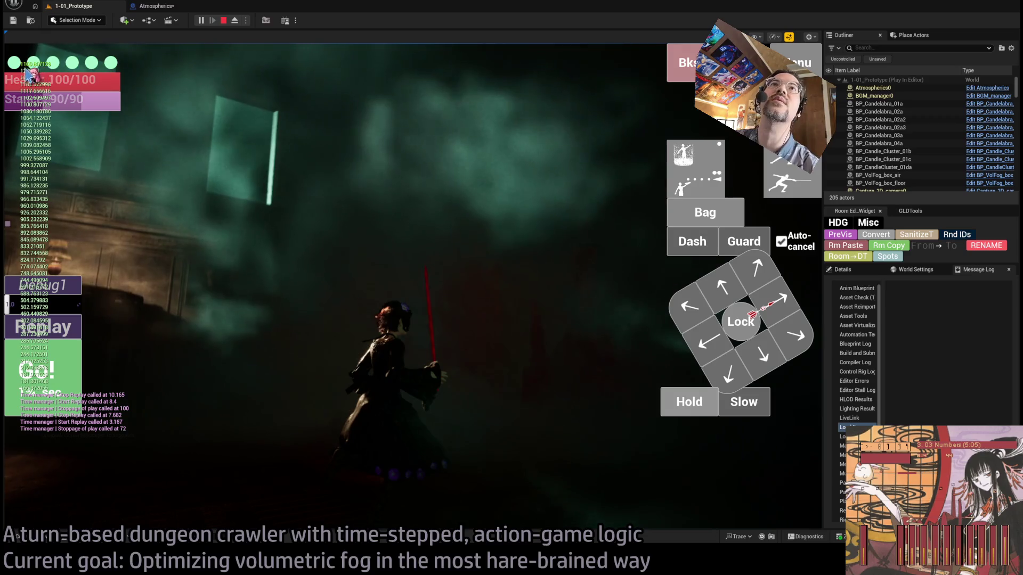
click(367, 243)
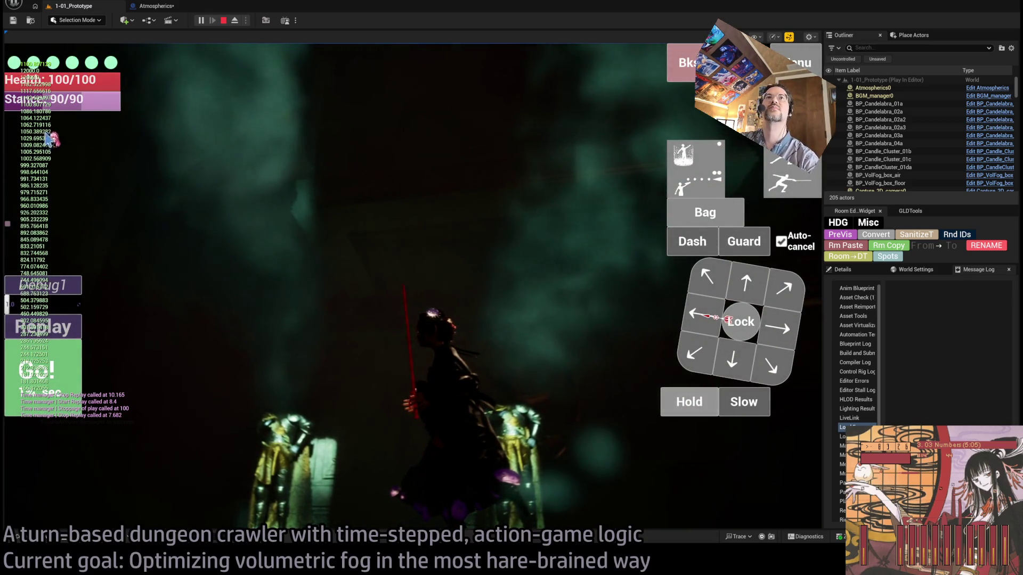
click(682, 402)
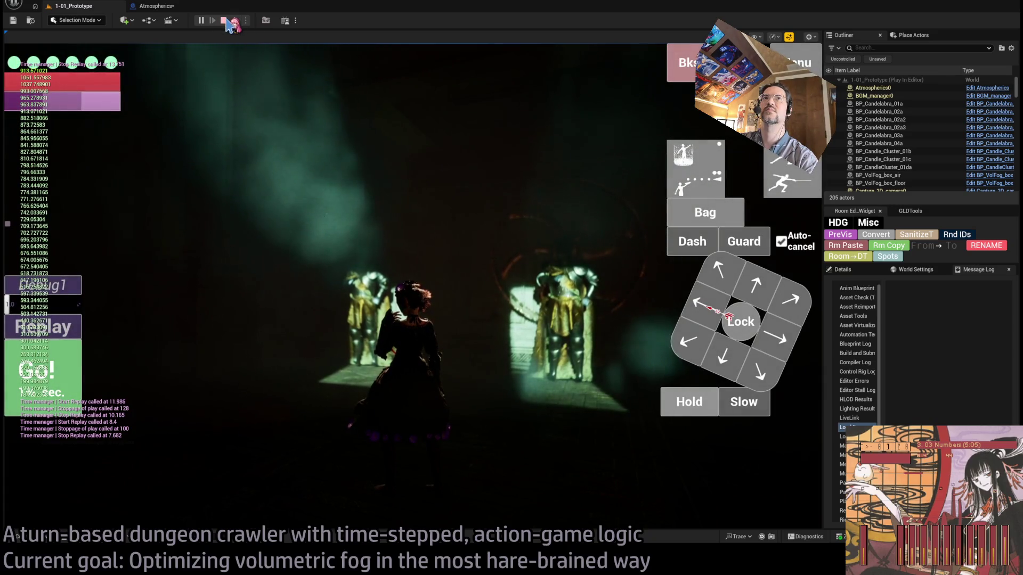
click(224, 21)
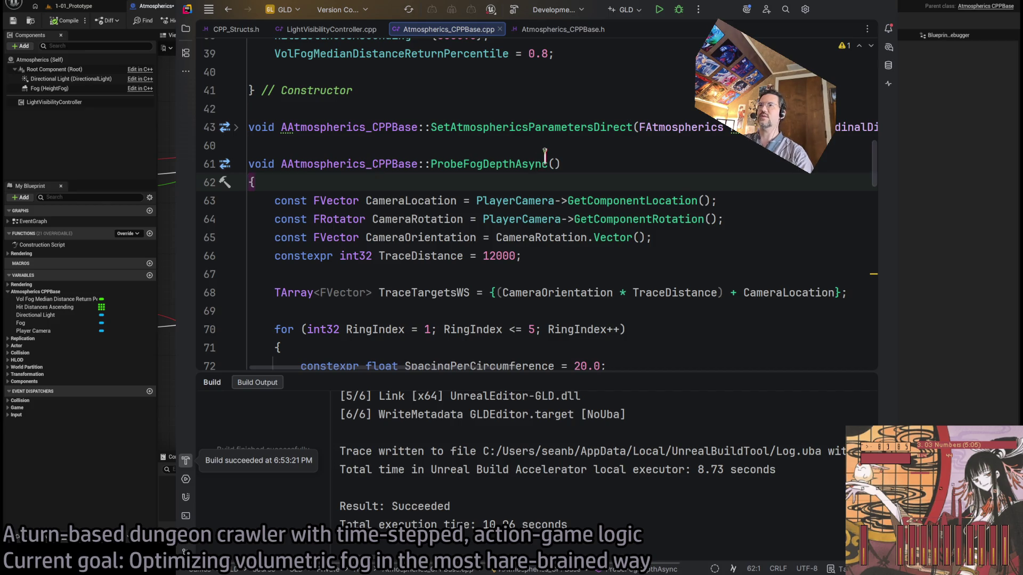
Step: Jump to the ProbeFogDepthAsync implementation in Atmospherics_CPPBase.cpp
click(535, 161)
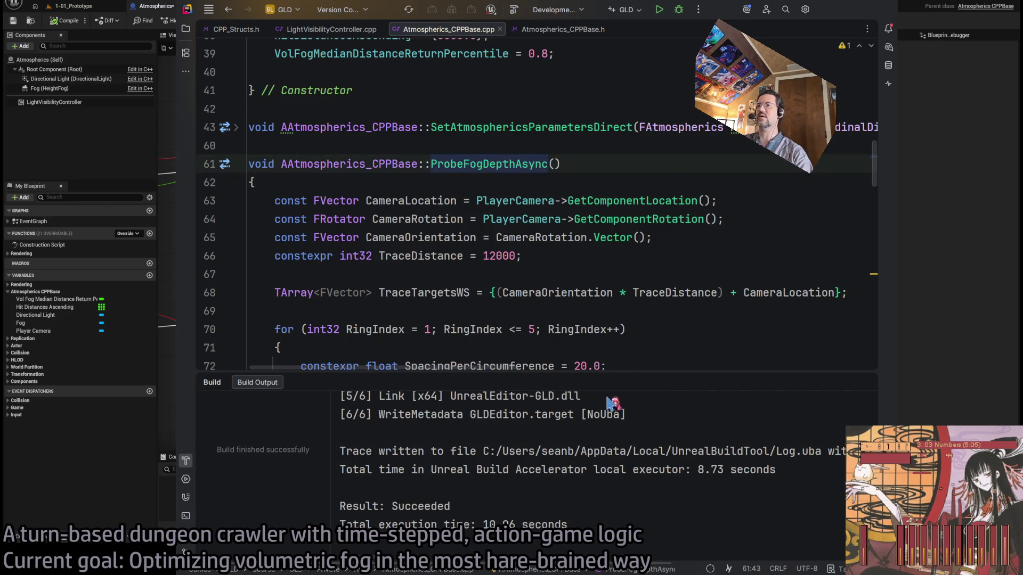
Step: Delete the hard-coded constexpr TraceDistance 12000 line
click(528, 276)
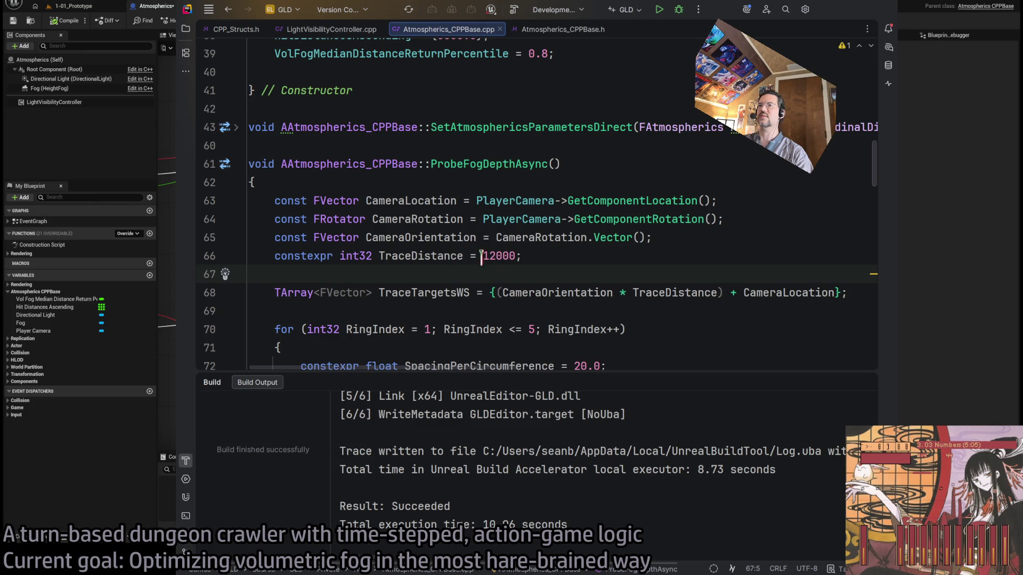
double_click(421, 255)
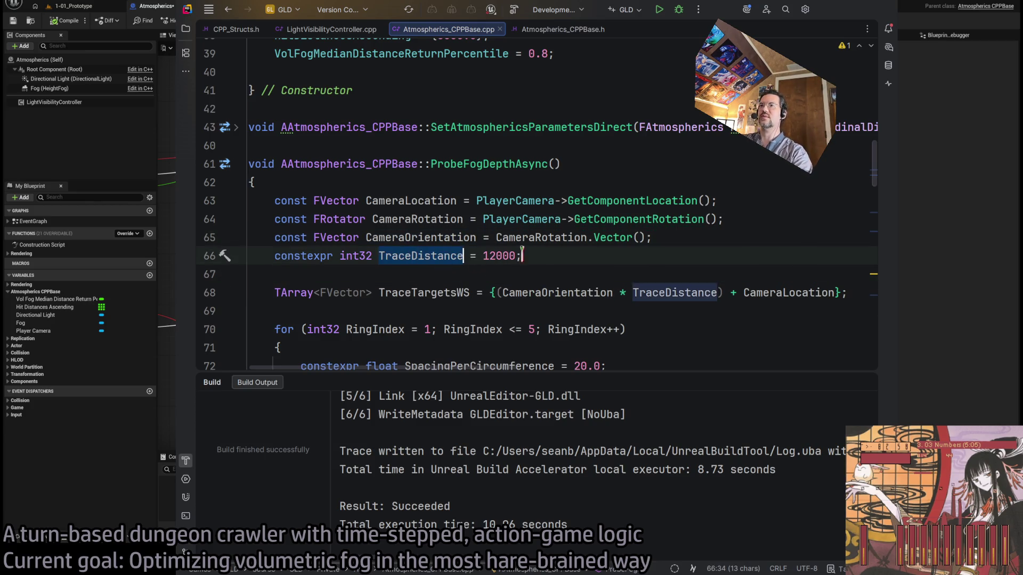
drag(528, 257, 249, 256)
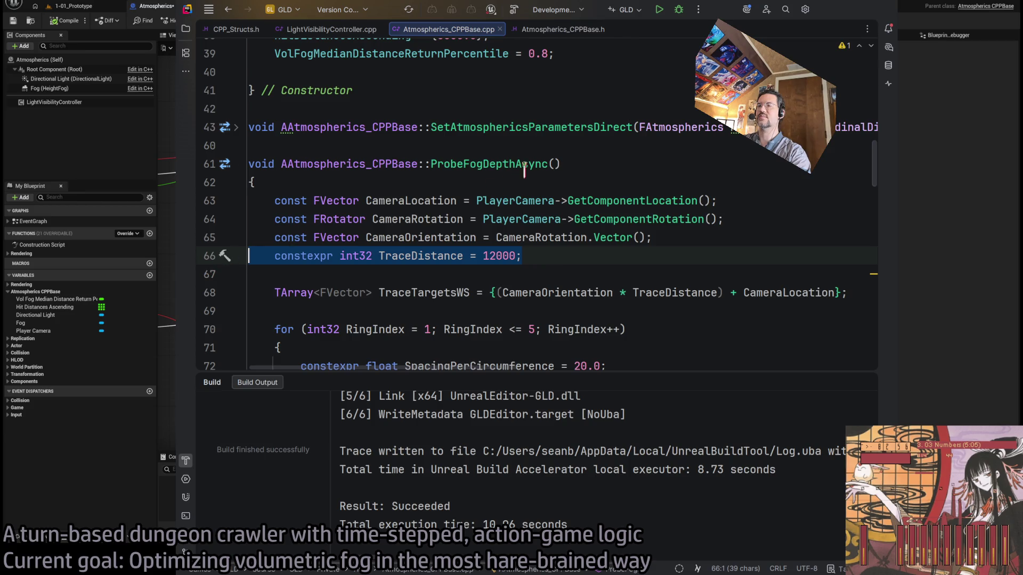
key(Delete)
key(Delete)
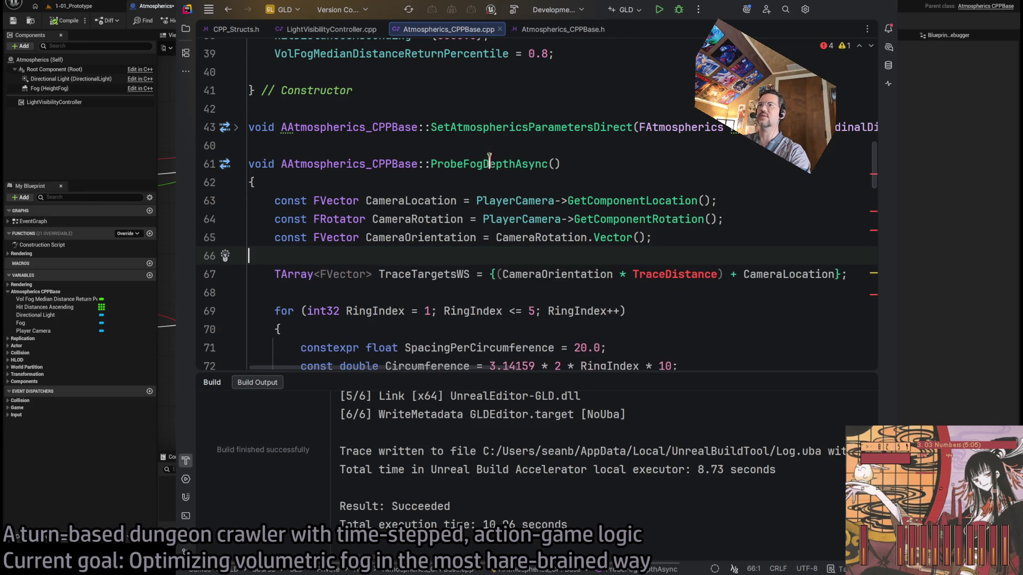
Step: Add a 'double TraceDistance' parameter to ProbeFogDepthAsync's signature and return to Unreal
click(489, 164)
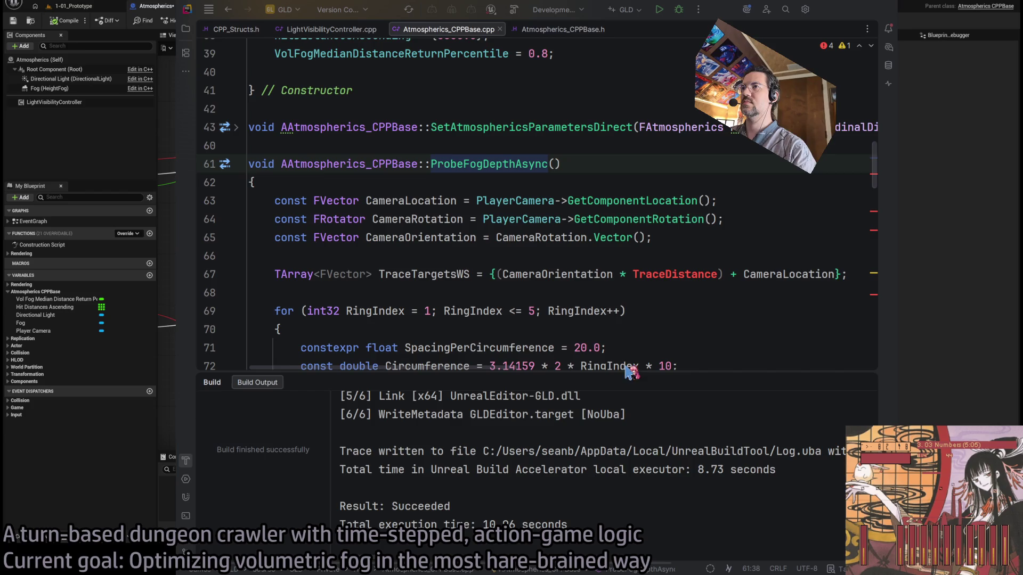
scroll(629, 269, down, 20)
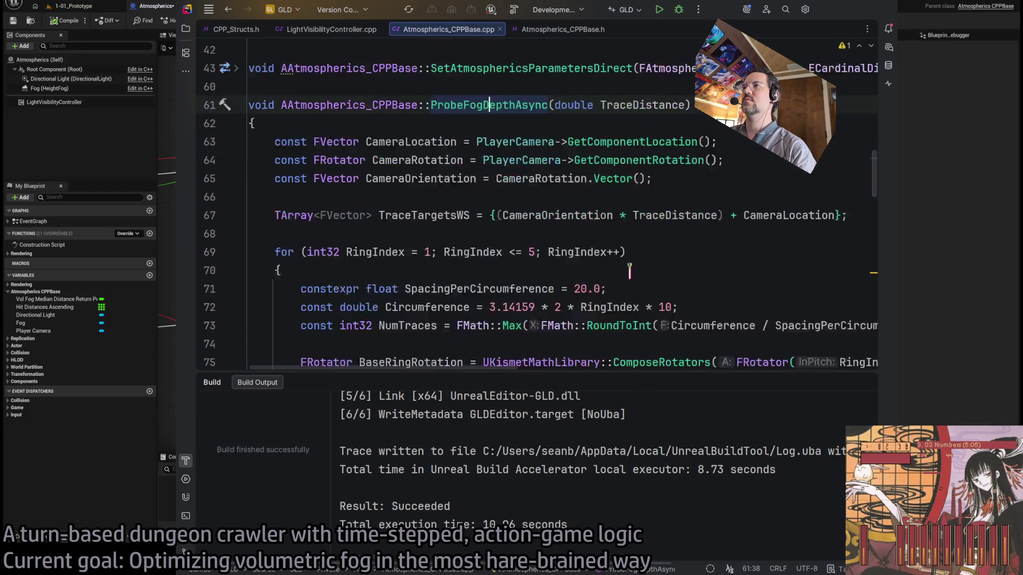
scroll(629, 269, up, 20)
click(643, 240)
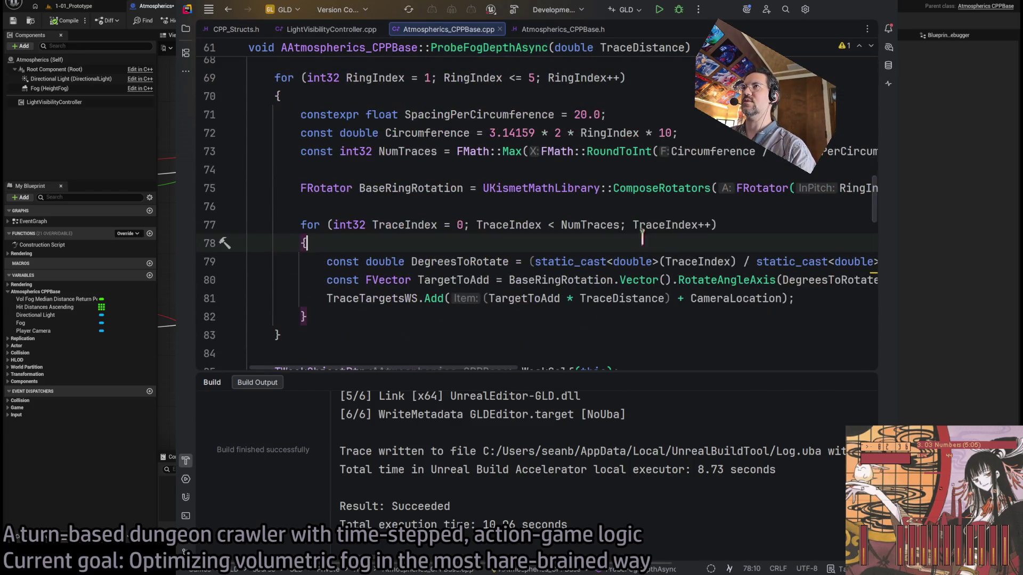
key(alt+Tab)
scroll(566, 202, down, 3)
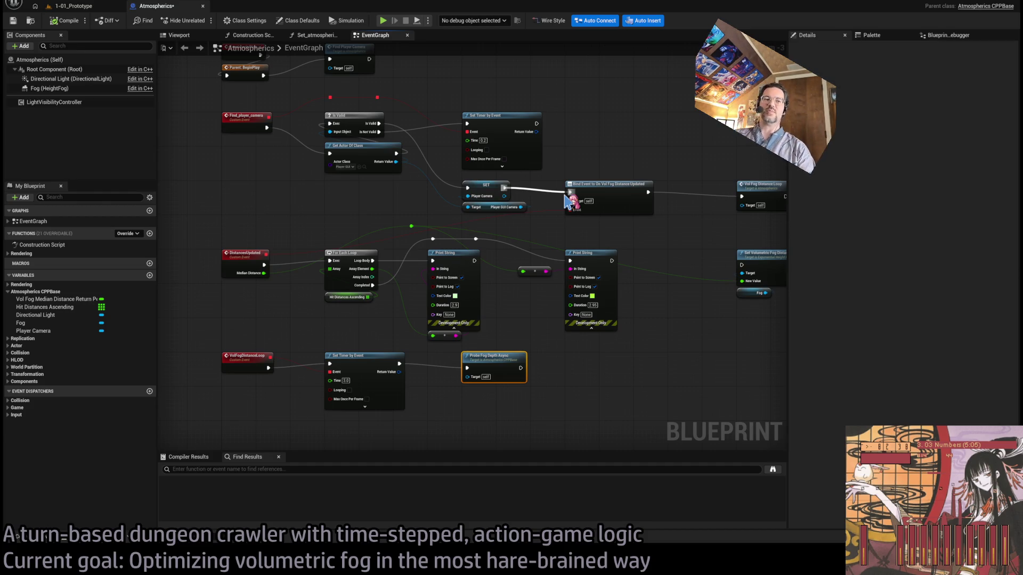
Step: Wire SET Player Camera's exec output into Bind Event to On Vol Fog Distance Updated
drag(565, 196, 569, 193)
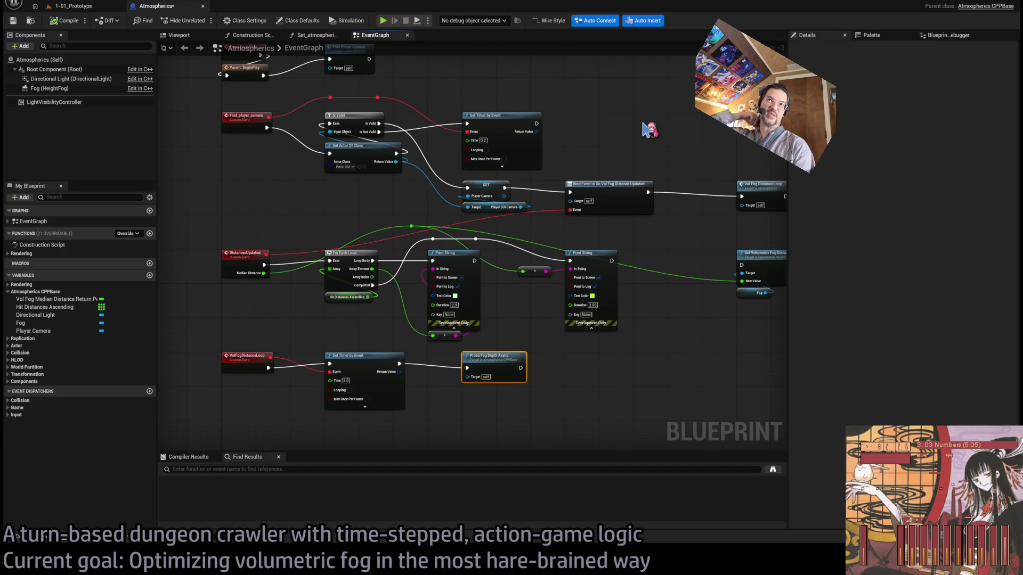
drag(646, 129, 603, 202)
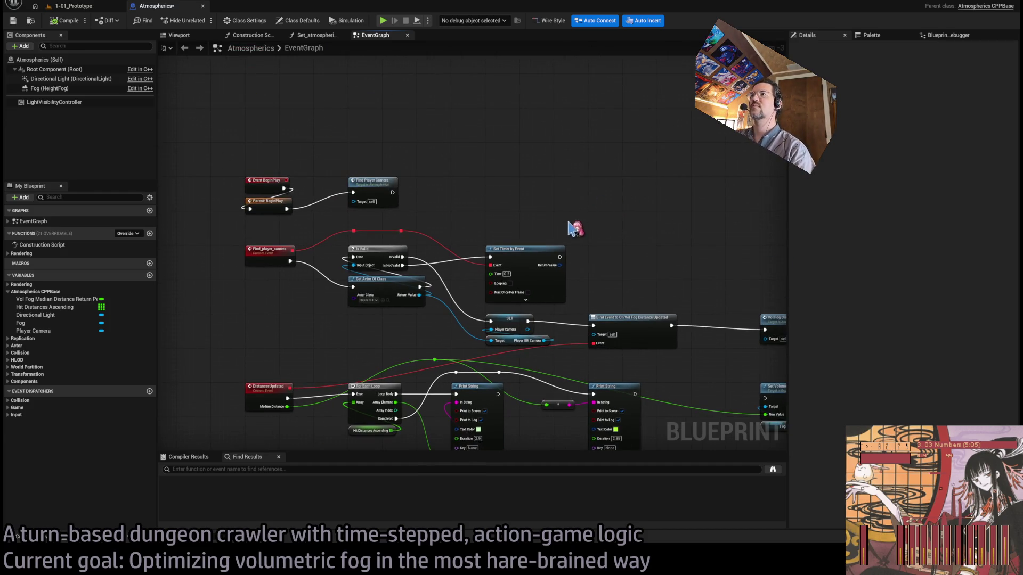
scroll(634, 201, up, 1)
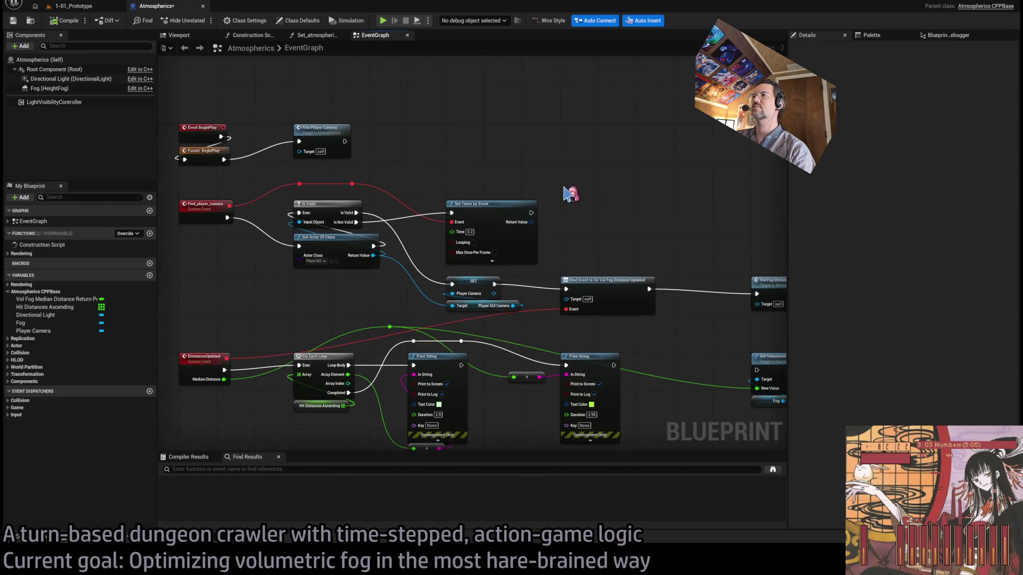
mouse_move(564, 174)
mouse_down()
mouse_move(539, 178)
mouse_move(559, 205)
mouse_up()
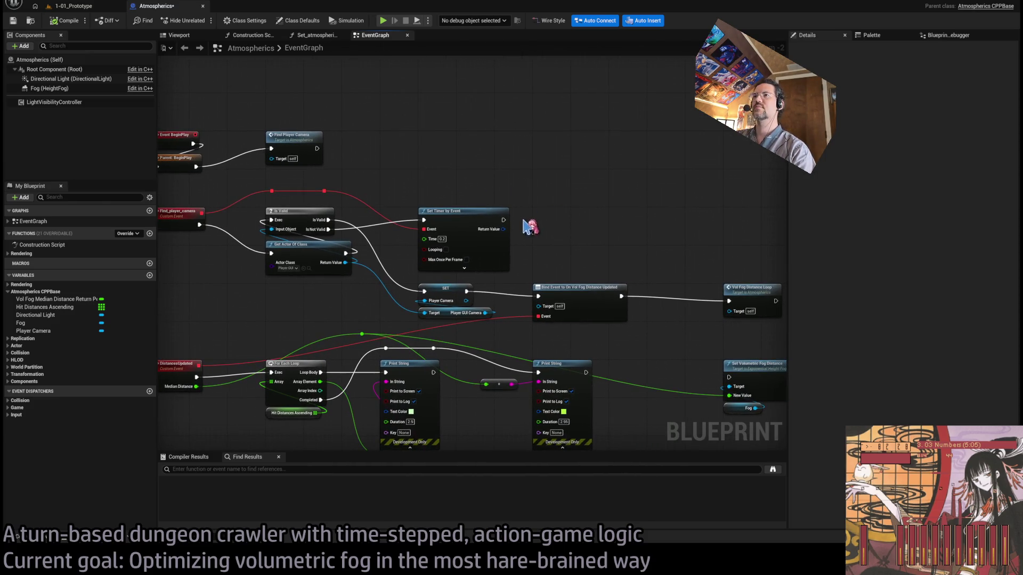
scroll(529, 228, up, 2)
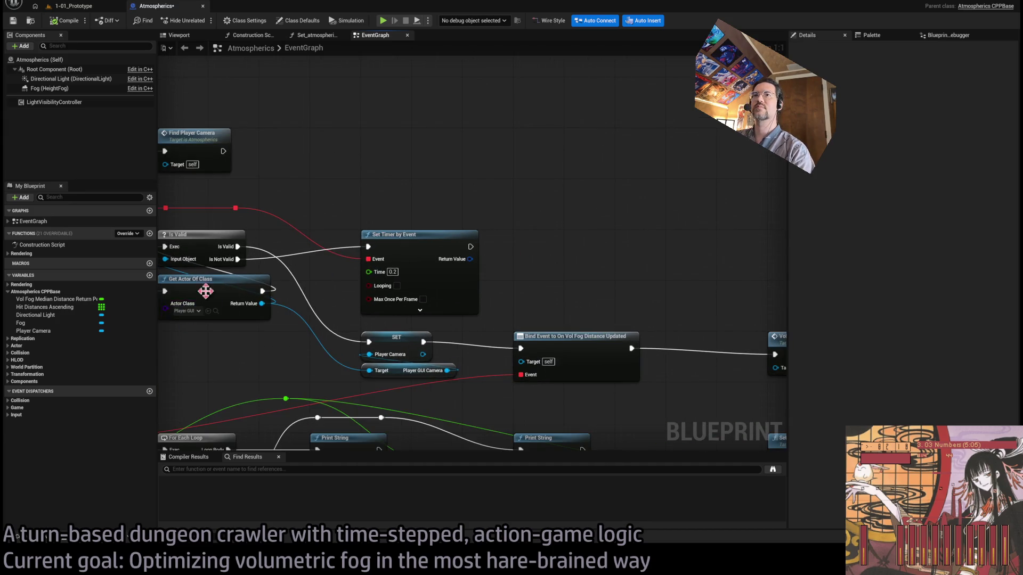
drag(206, 290, 367, 277)
scroll(430, 159, down, 1)
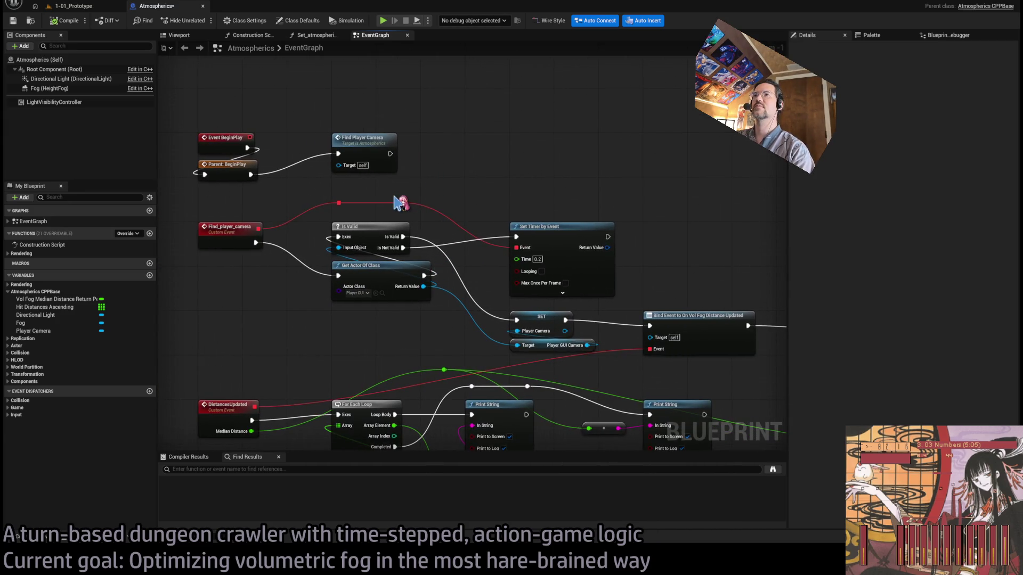
scroll(398, 204, down, 2)
scroll(677, 304, up, 2)
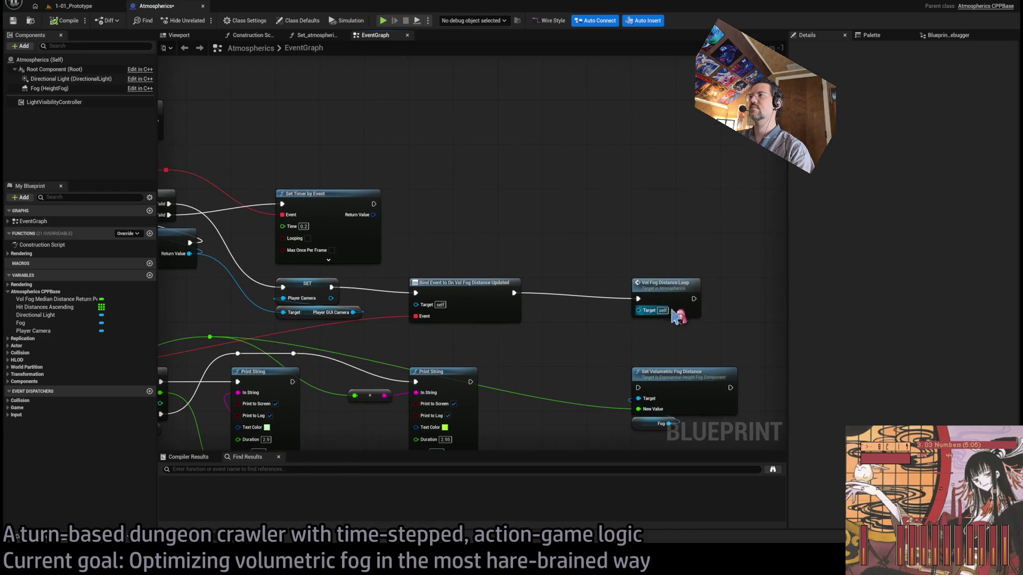
scroll(458, 261, down, 3)
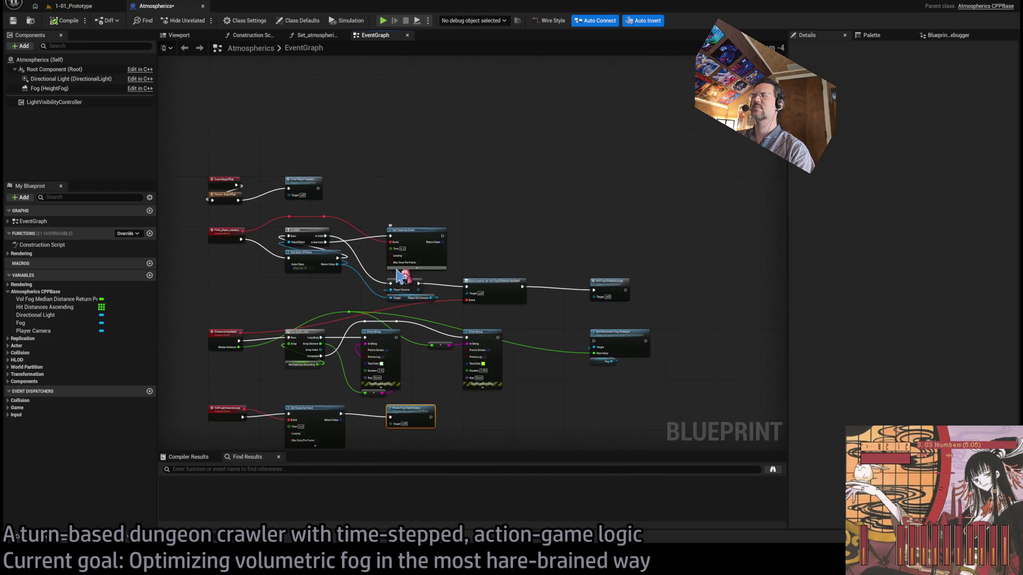
scroll(442, 232, up, 3)
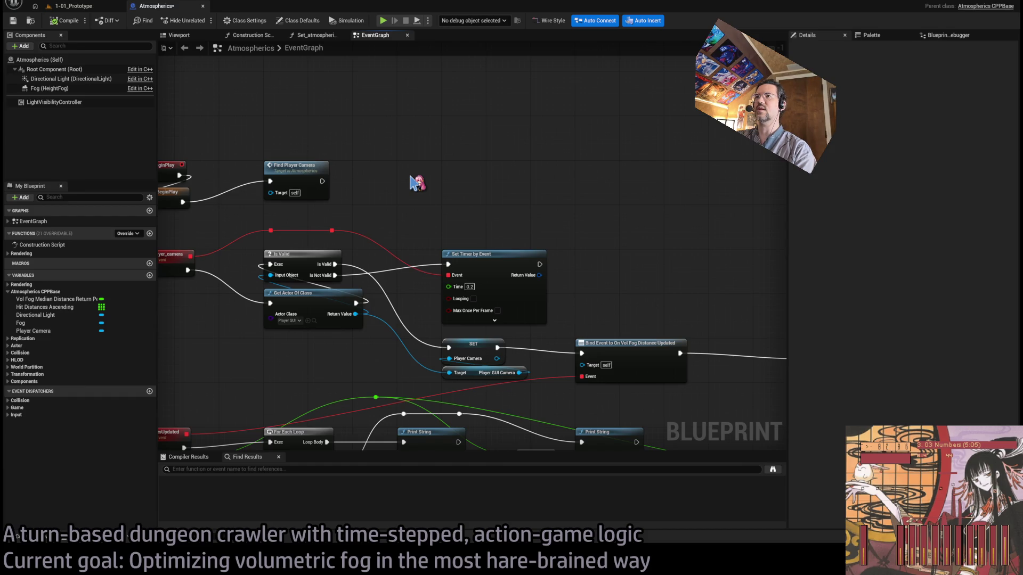
Step: Paste a Get Game Mode node and add a Get Component by Class from its Return Value
key(ctrl+v)
drag(456, 186, 492, 189)
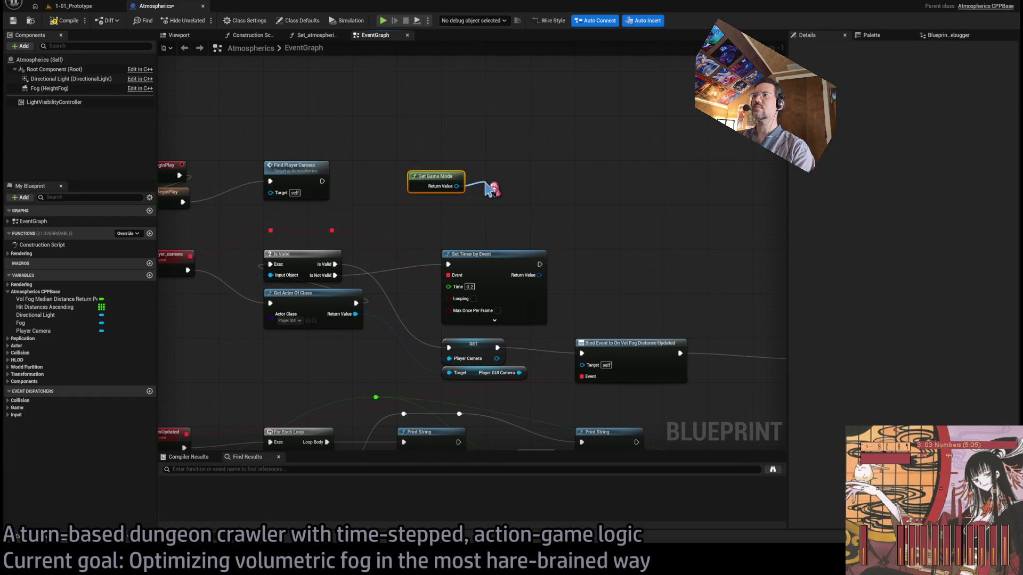
mouse_move(486, 188)
mouse_down()
mouse_move(508, 155)
mouse_move(476, 182)
mouse_move(496, 163)
mouse_up()
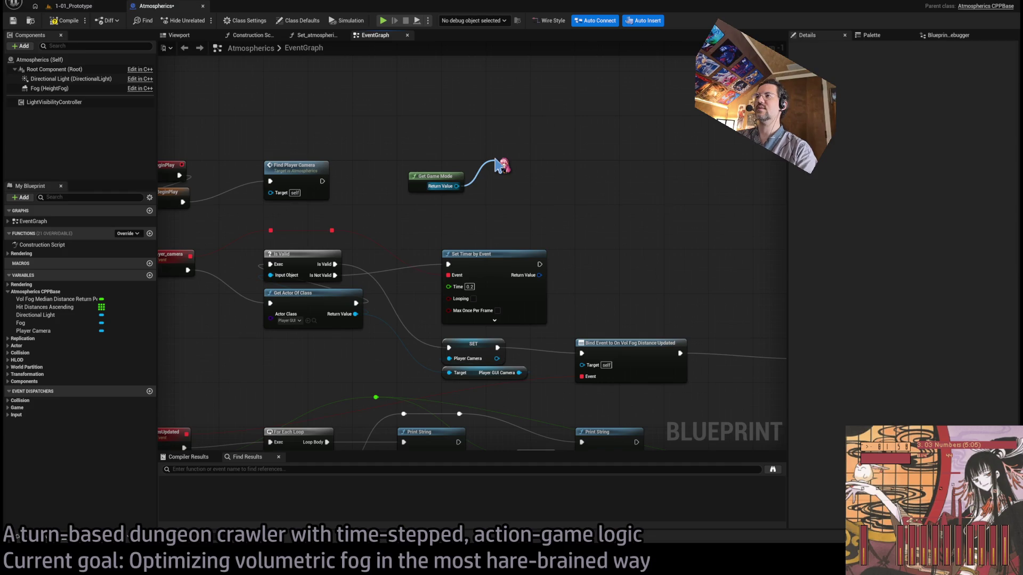
drag(495, 162, 495, 164)
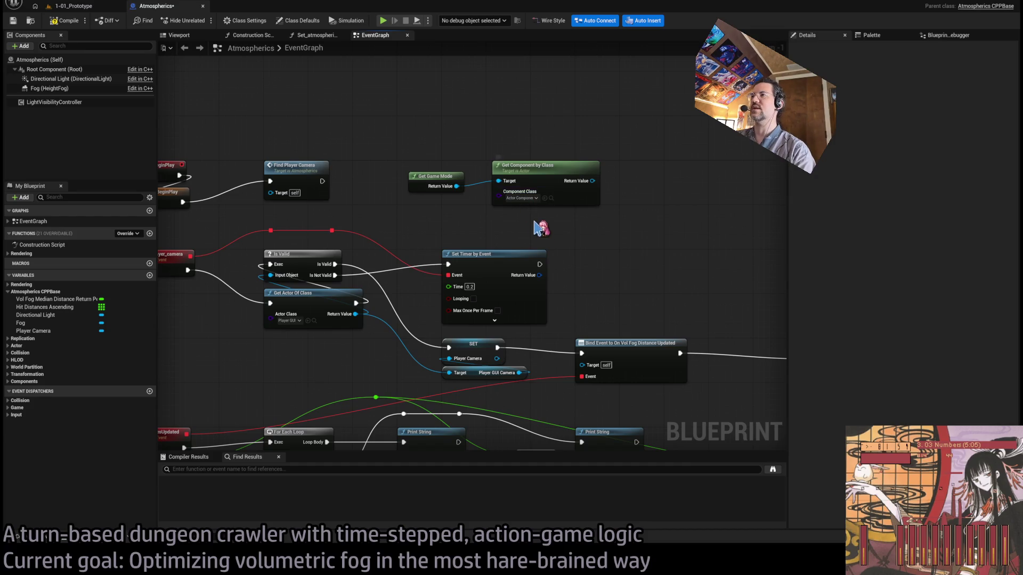
Step: Rearrange the game mode lookup nodes and shift the camera-finding nodes lower in the graph
drag(434, 182, 512, 221)
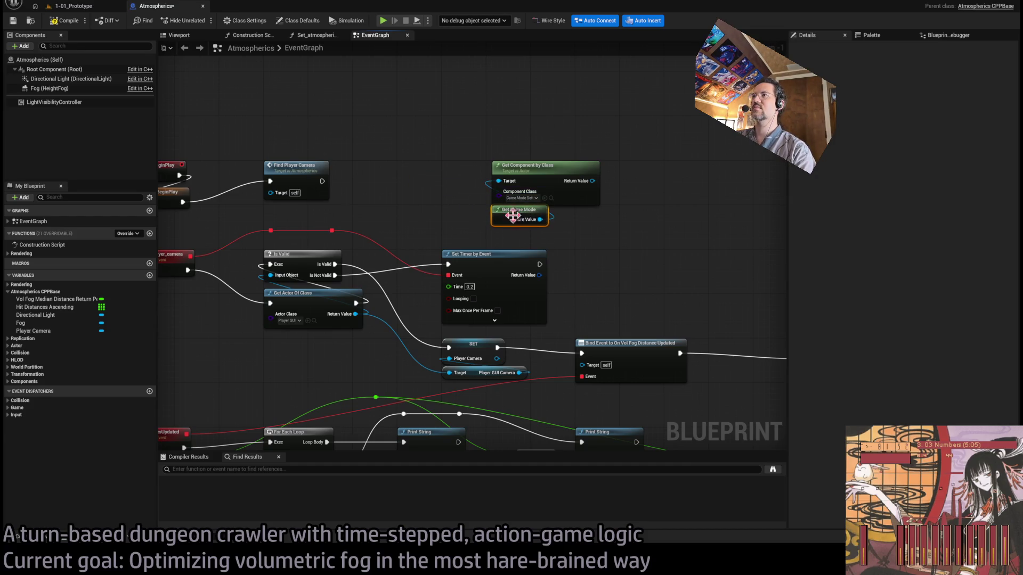
drag(564, 245, 490, 160)
scroll(478, 290, down, 3)
scroll(478, 289, down, 2)
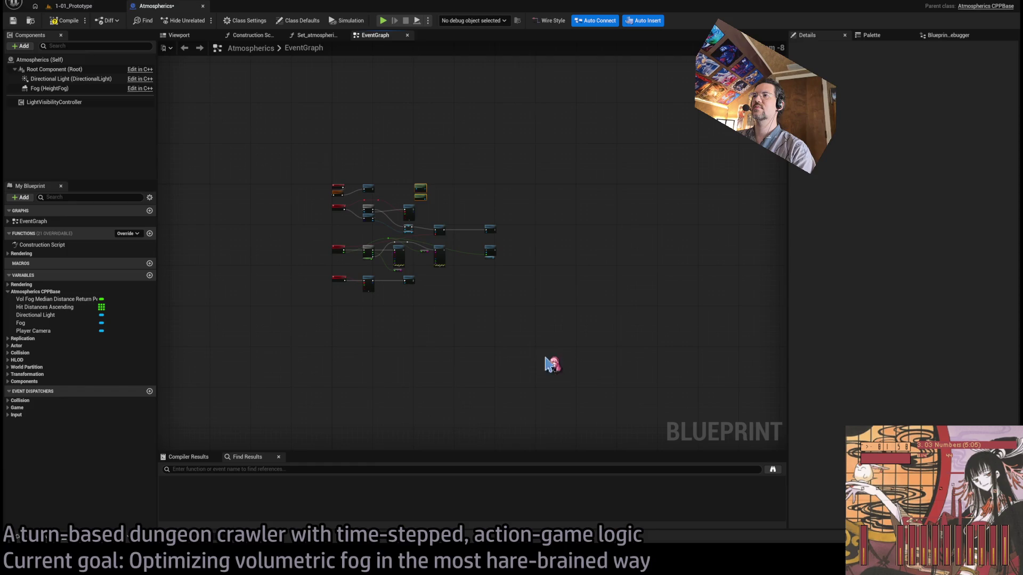
mouse_move(621, 384)
mouse_down()
mouse_move(327, 206)
mouse_move(321, 184)
mouse_up()
scroll(357, 211, up, 5)
drag(373, 230, 373, 383)
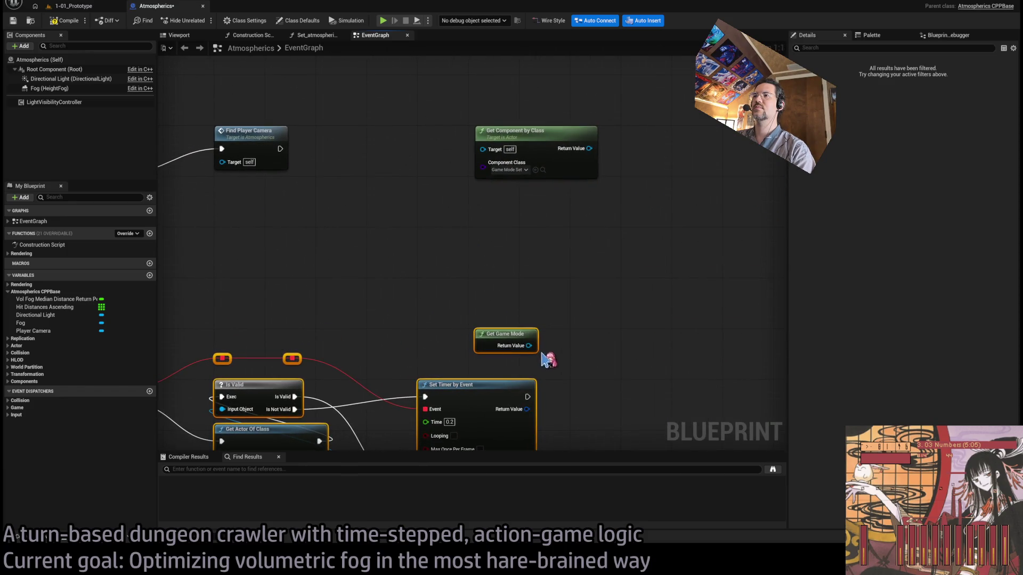
mouse_move(544, 362)
mouse_down()
mouse_move(526, 267)
mouse_move(556, 399)
mouse_up()
drag(479, 360, 722, 253)
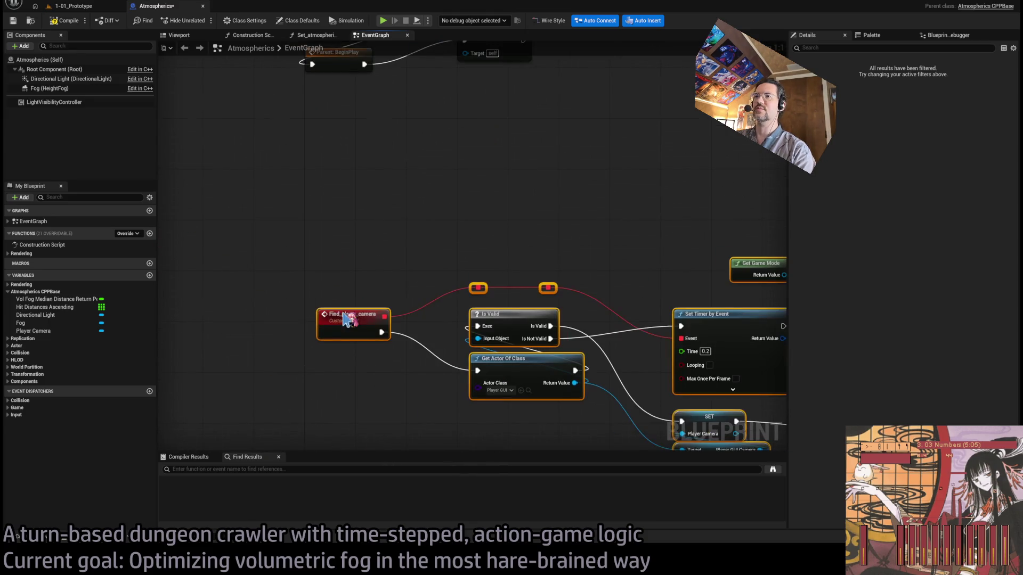
mouse_move(343, 309)
mouse_down()
mouse_move(341, 320)
mouse_move(332, 270)
mouse_move(185, 374)
mouse_up()
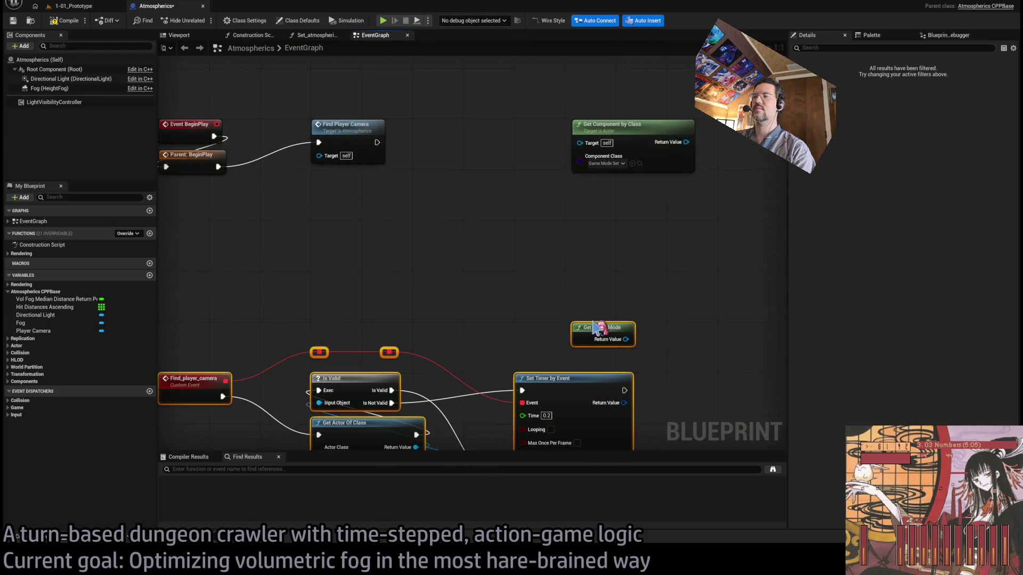
Step: Wire Get Game Mode into the lookup's Target, move both near BeginPlay, and promote Return Value
mouse_move(626, 339)
mouse_down()
mouse_move(594, 133)
mouse_move(595, 286)
mouse_move(517, 221)
mouse_move(515, 190)
mouse_up()
shift+click(598, 323)
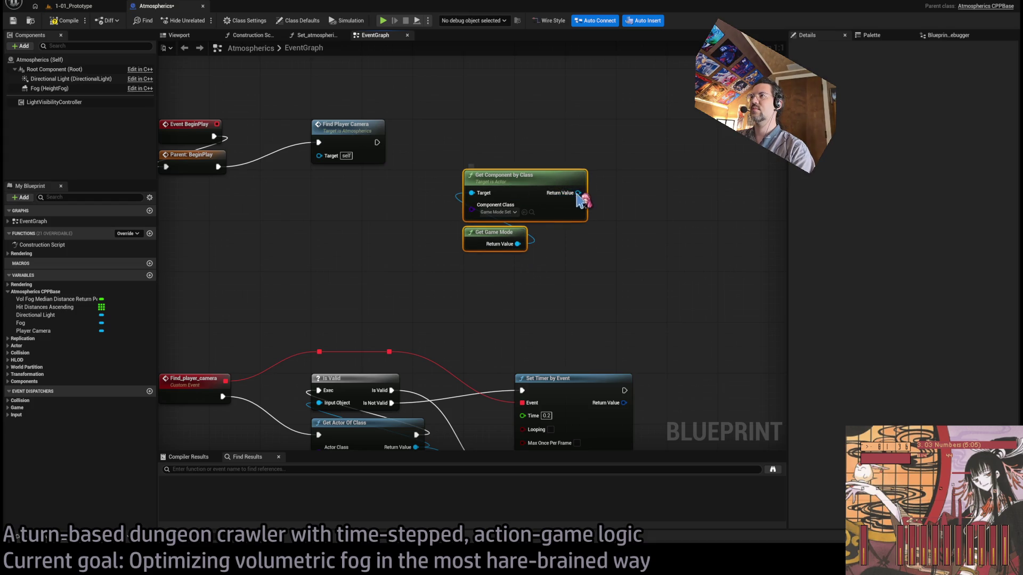
click(675, 201)
drag(580, 192, 612, 222)
click(626, 229)
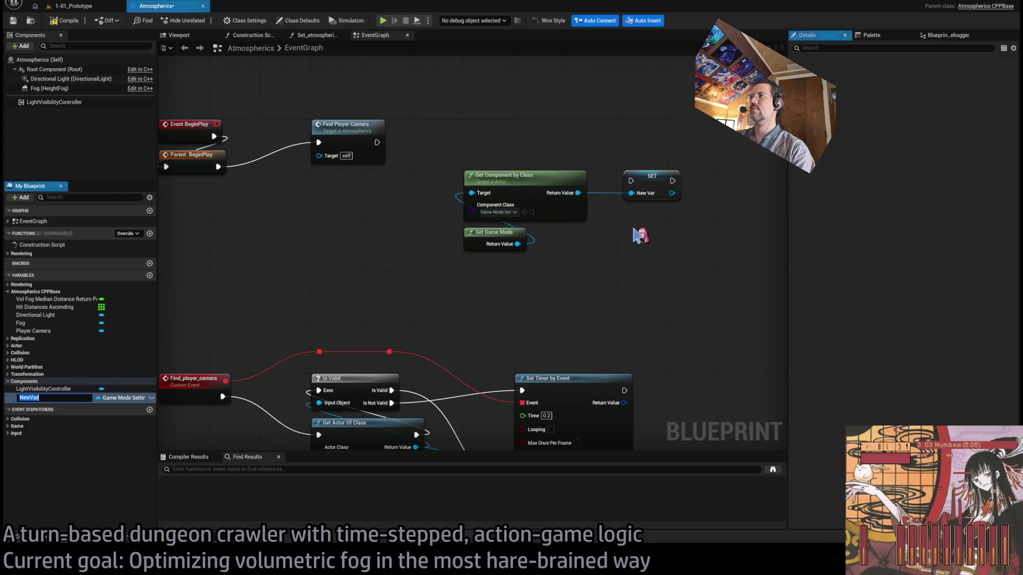
text(Settings)
key(Return)
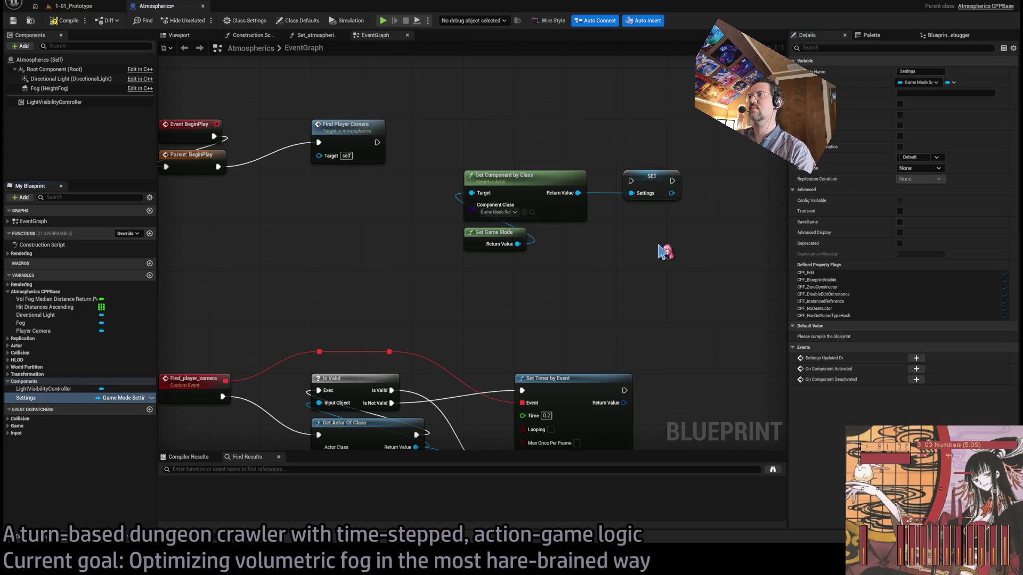
drag(656, 180, 497, 148)
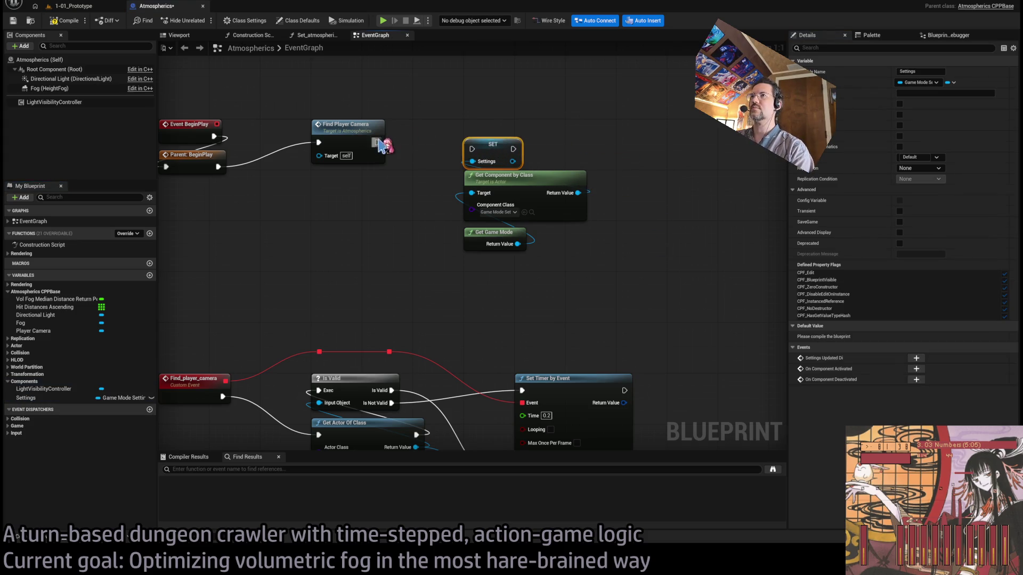
drag(377, 143, 473, 149)
drag(588, 110, 463, 293)
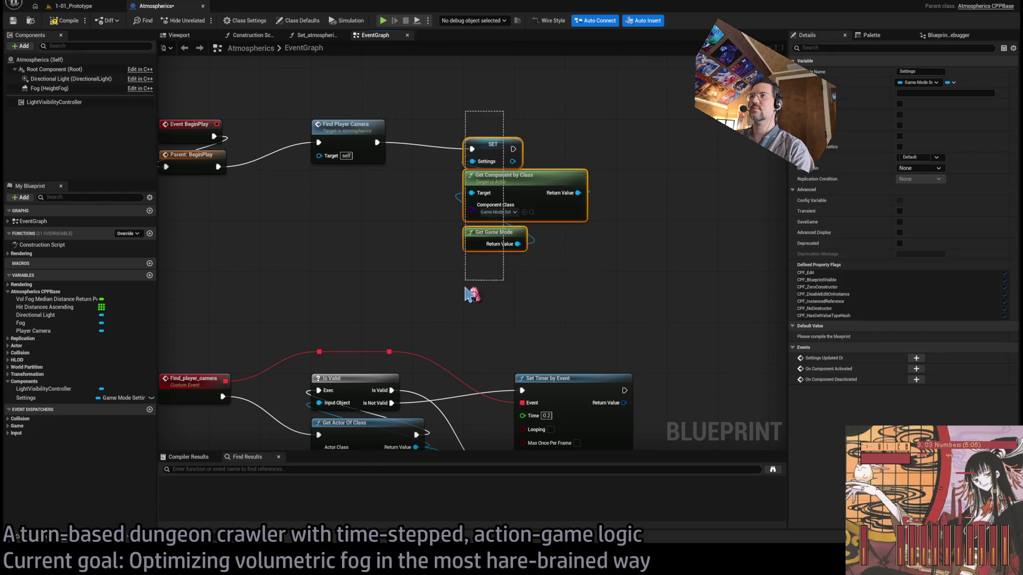
drag(480, 176, 479, 157)
drag(533, 194, 593, 191)
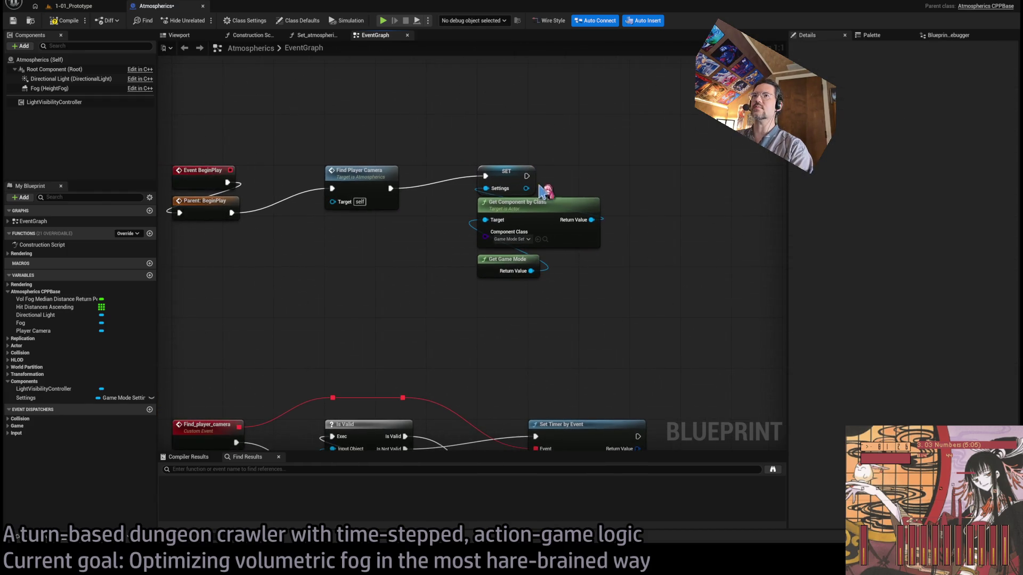
click(64, 24)
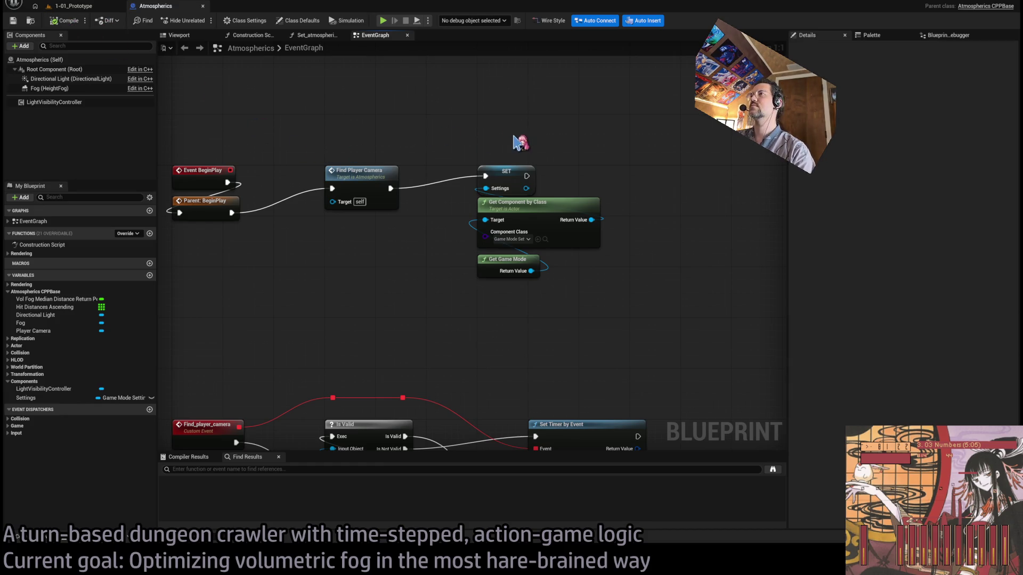
drag(521, 142, 485, 171)
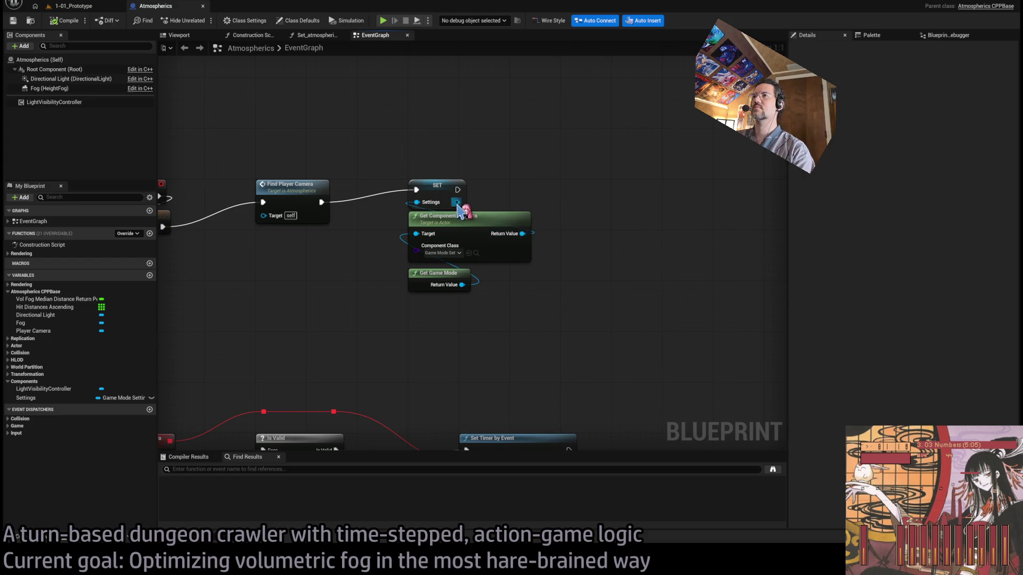
scroll(533, 226, down, 1)
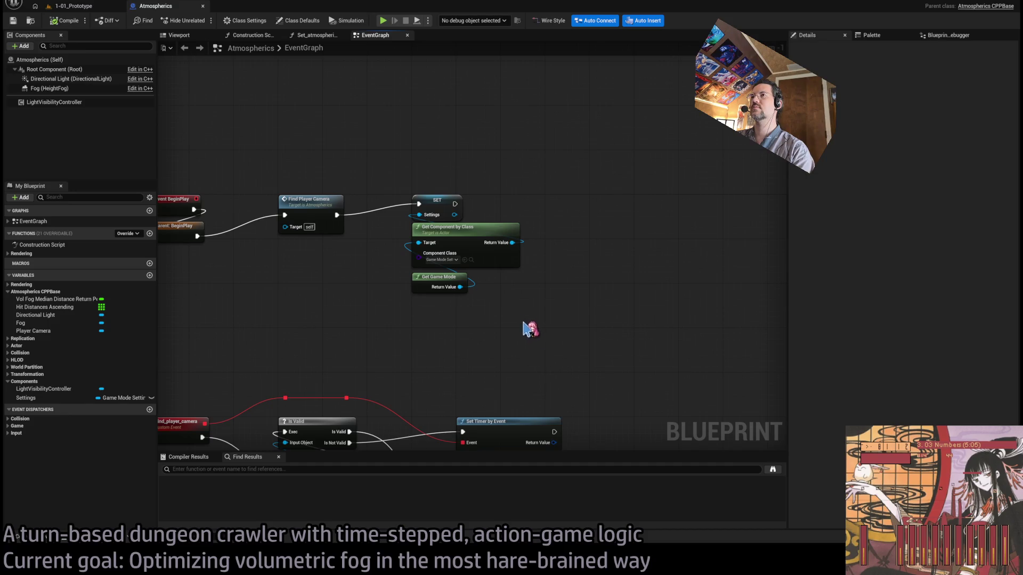
drag(557, 352, 382, 175)
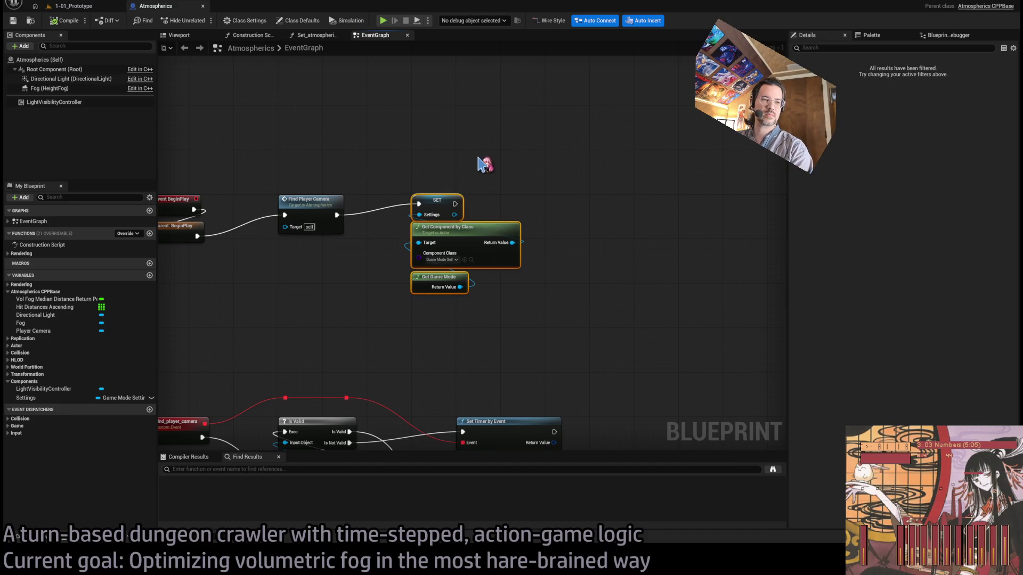
Step: Add a Save Local getter off the Settings reference and a Lighting getter off Save Local
click(482, 170)
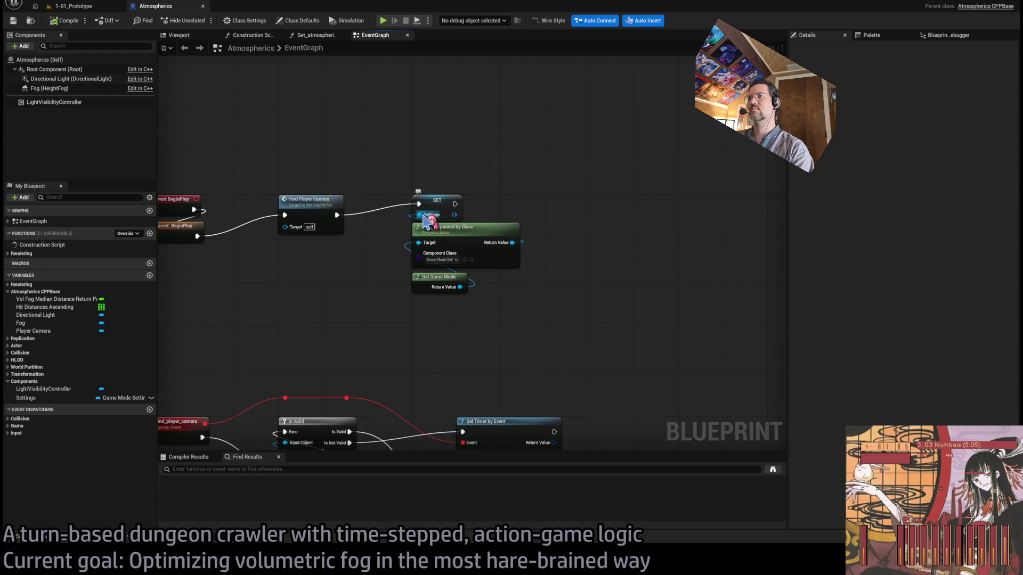
mouse_move(454, 215)
mouse_down()
mouse_move(544, 216)
mouse_move(529, 183)
mouse_move(567, 159)
mouse_move(453, 220)
mouse_up()
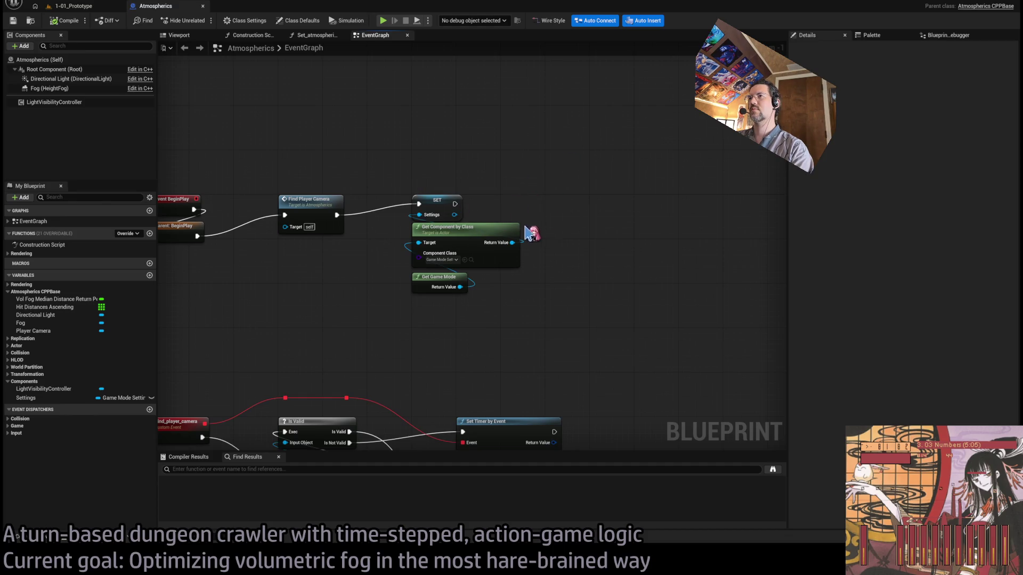
scroll(463, 266, up, 4)
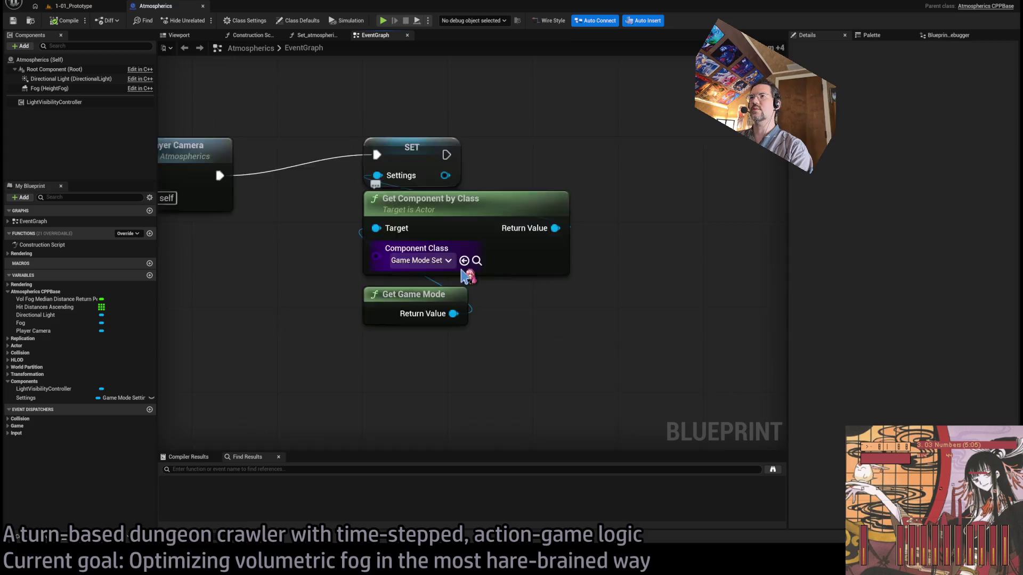
scroll(464, 275, down, 5)
scroll(522, 327, up, 1)
drag(456, 211, 526, 209)
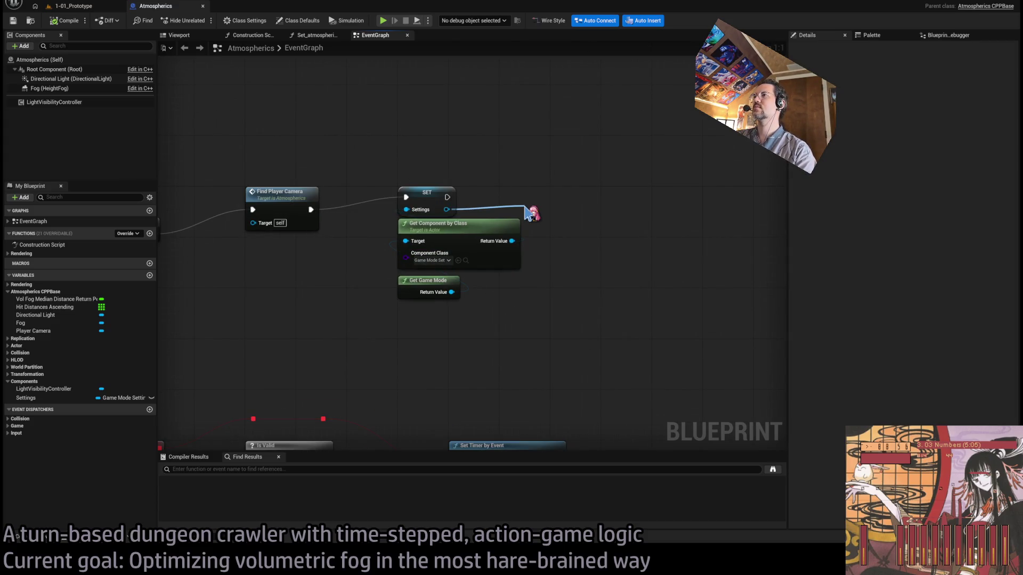
drag(525, 208, 526, 210)
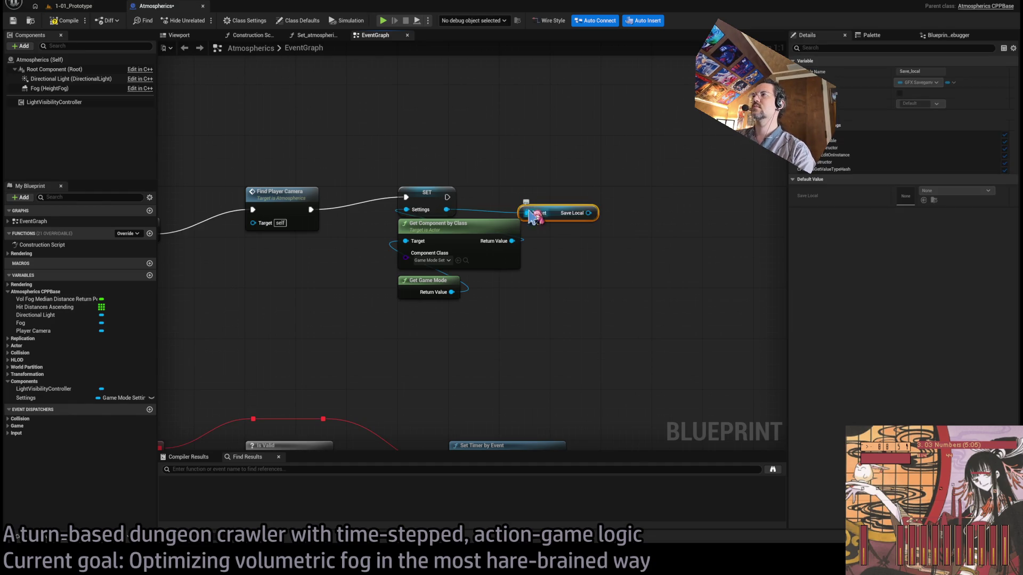
drag(589, 212, 637, 214)
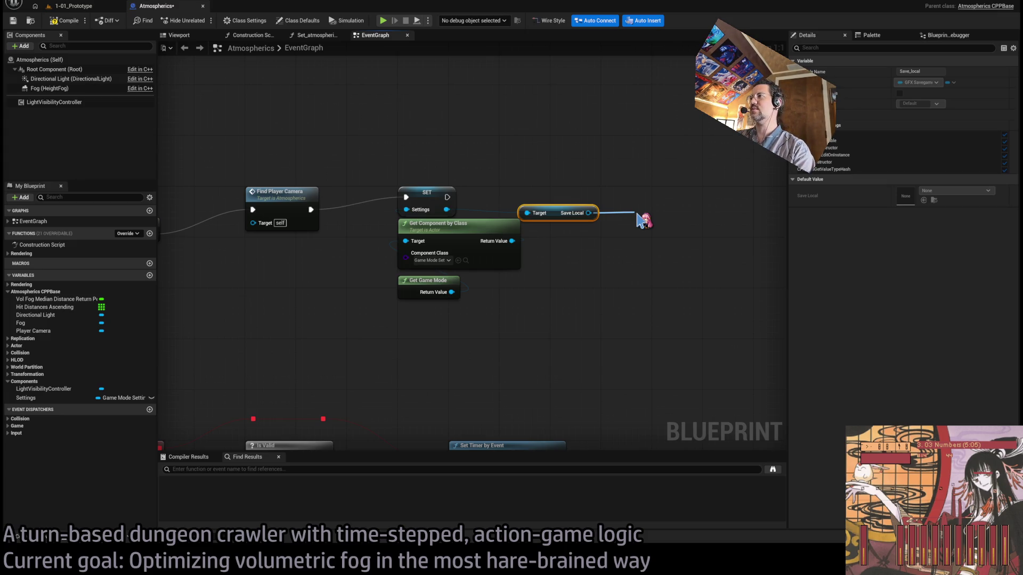
drag(638, 215, 636, 213)
Step: Rearrange the getters and feed Save Local from its own Settings getter node
mouse_move(559, 213)
mouse_down()
mouse_move(671, 233)
mouse_move(679, 202)
mouse_up()
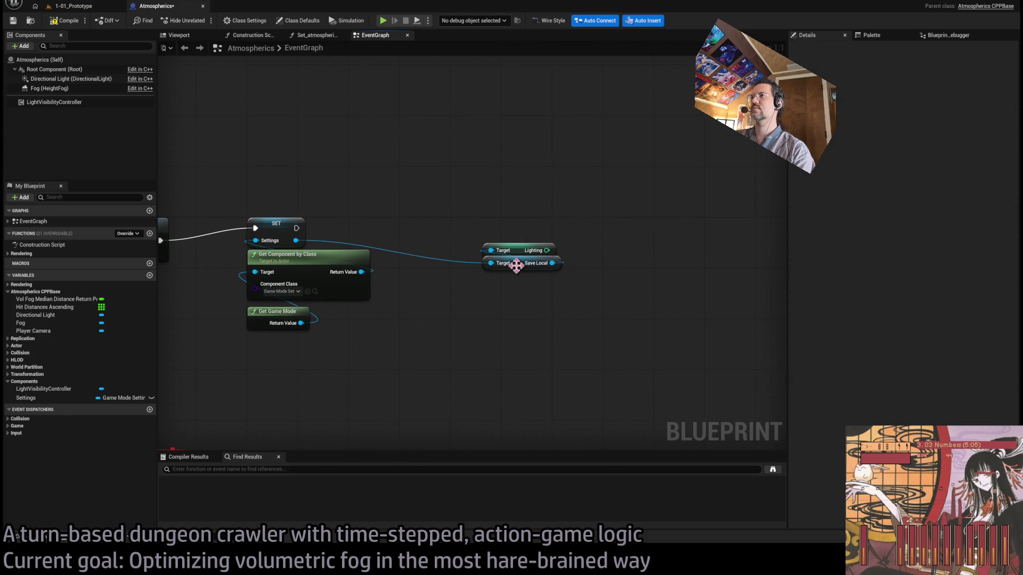
mouse_move(520, 249)
mouse_down()
mouse_move(438, 237)
mouse_move(435, 260)
mouse_move(443, 236)
mouse_up()
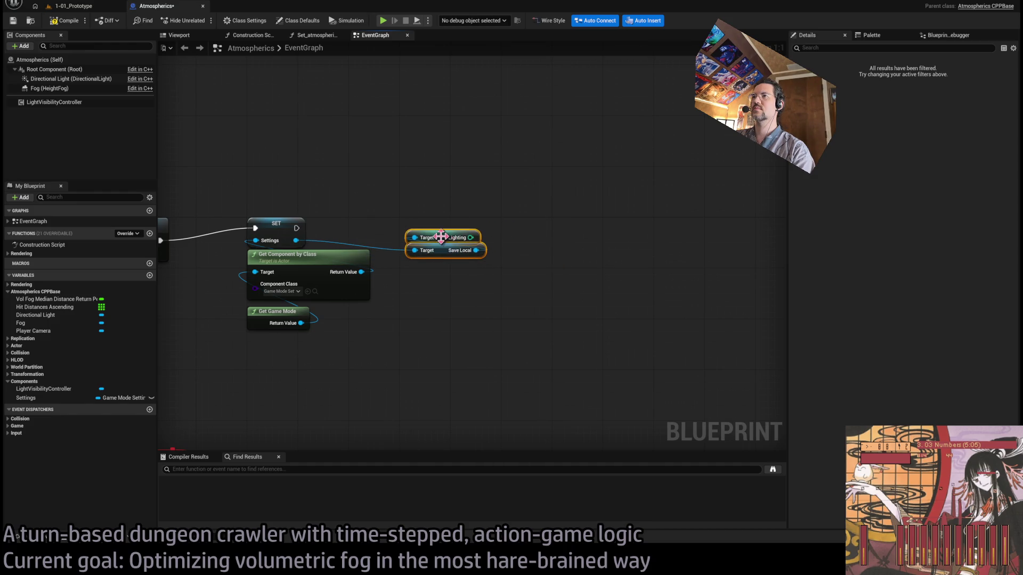
alt+click(295, 240)
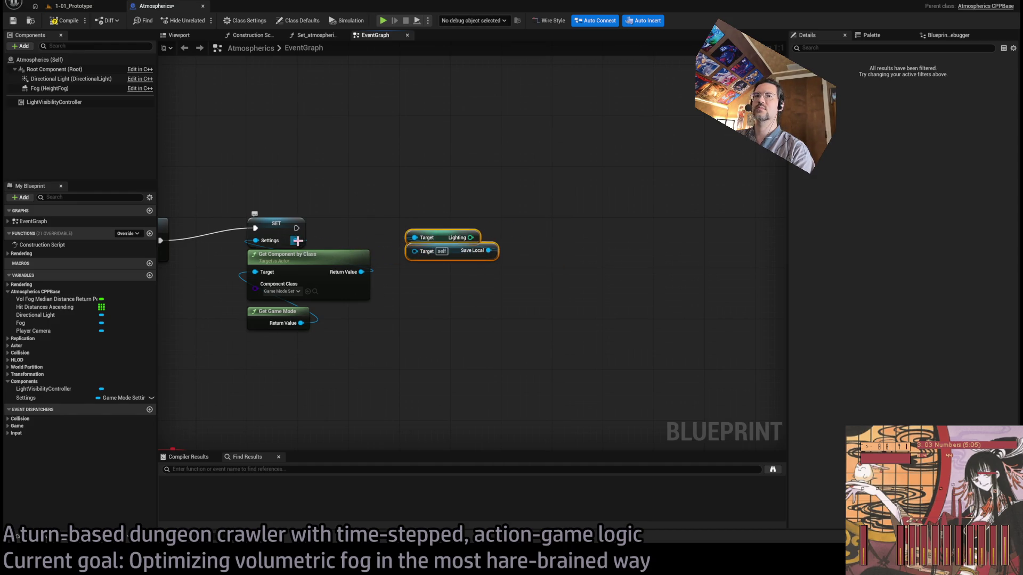
click(429, 288)
click(413, 257)
mouse_move(413, 256)
mouse_down()
mouse_move(429, 306)
mouse_move(438, 302)
mouse_move(424, 264)
mouse_move(531, 162)
mouse_up()
click(420, 304)
scroll(448, 301, down, 3)
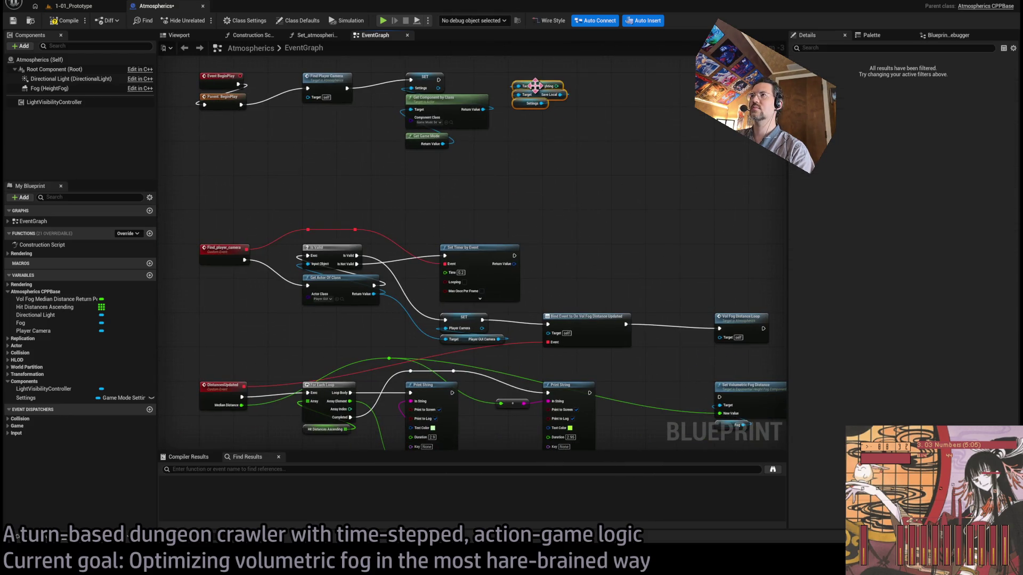
key(Delete)
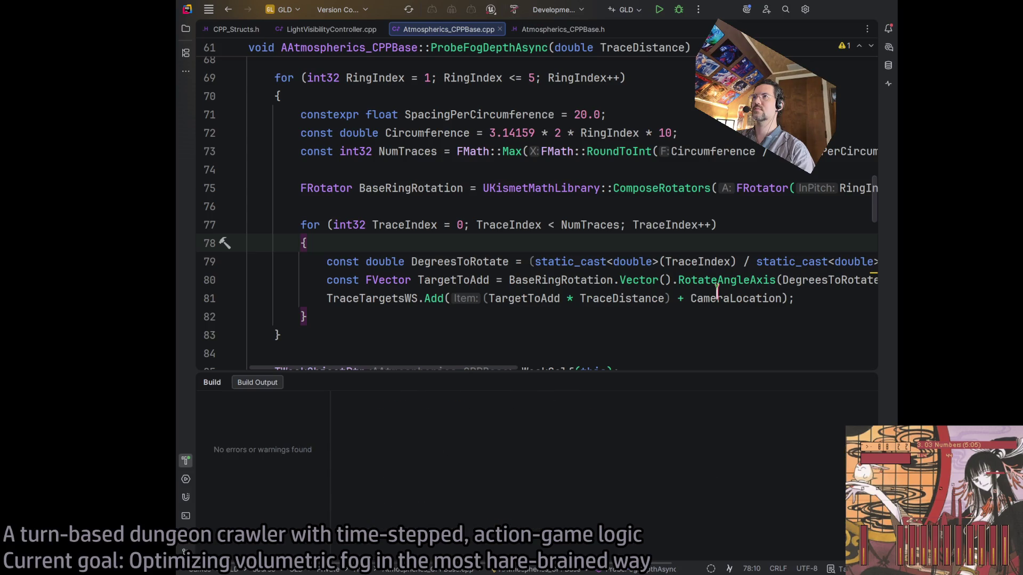
Step: Build the game's C++ project in Rider with Ctrl+Shift+B
key(ctrl+shift+b)
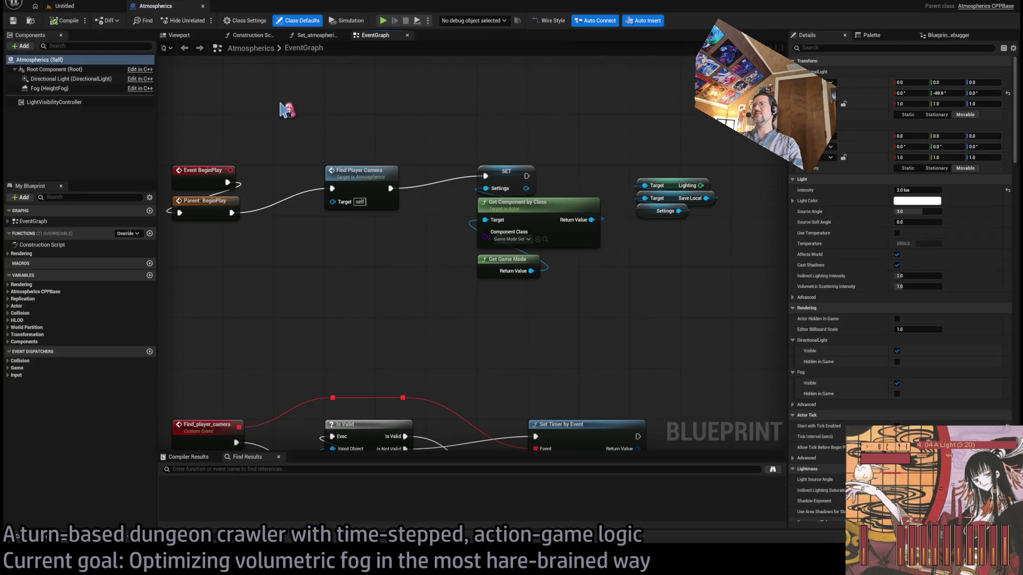
Step: Move the Settings, Save Local and Lighting getters beside Probe Fog Depth Async
mouse_move(605, 269)
mouse_down()
mouse_move(645, 204)
mouse_move(634, 282)
mouse_up()
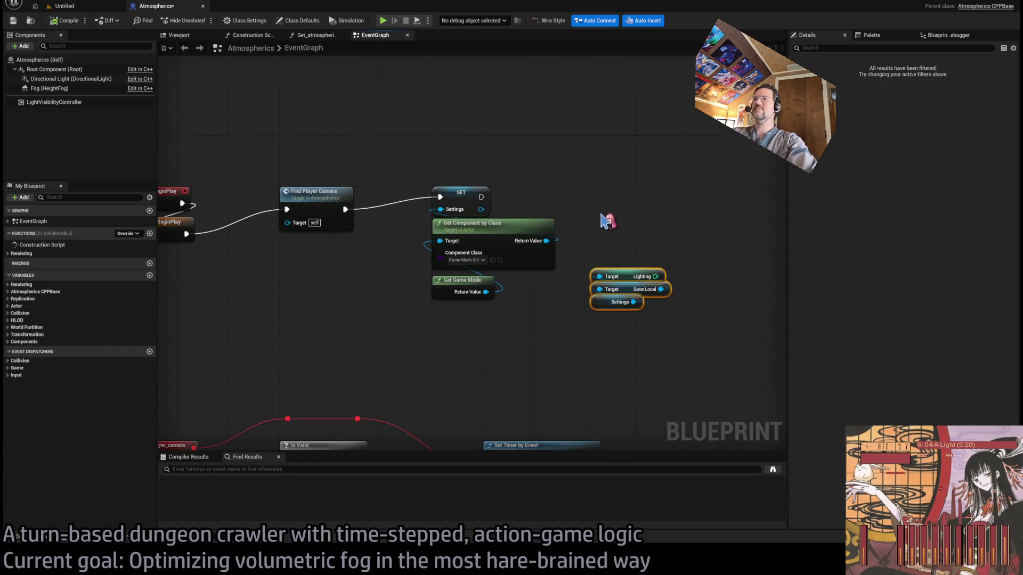
click(676, 250)
drag(659, 272, 505, 298)
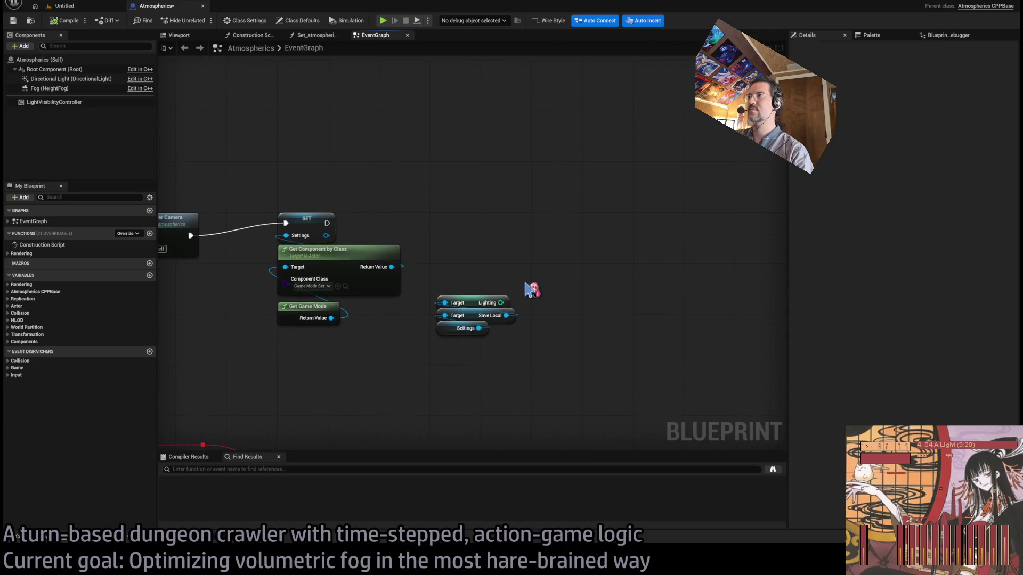
scroll(503, 302, down, 2)
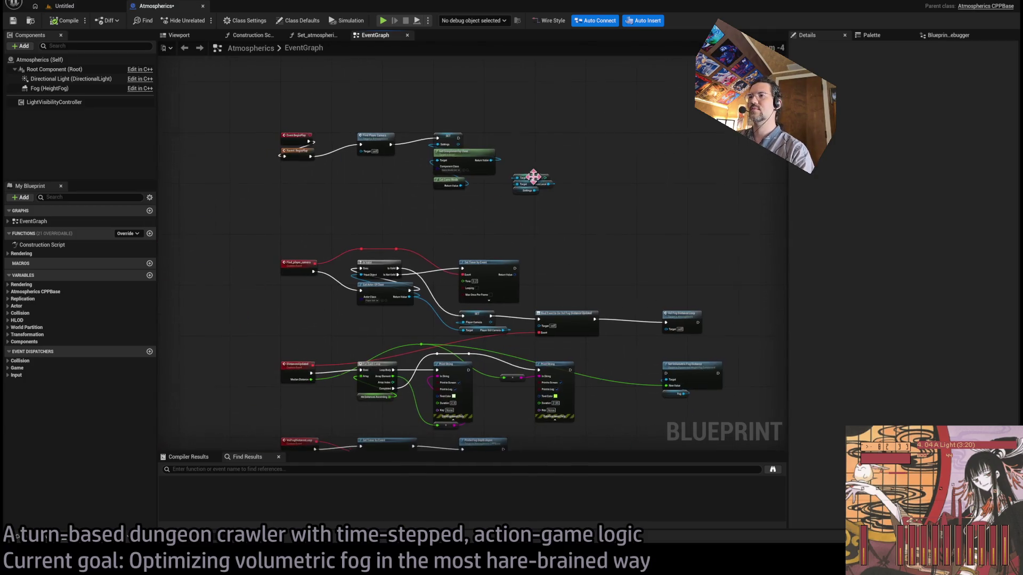
drag(498, 157, 532, 201)
drag(543, 255, 559, 149)
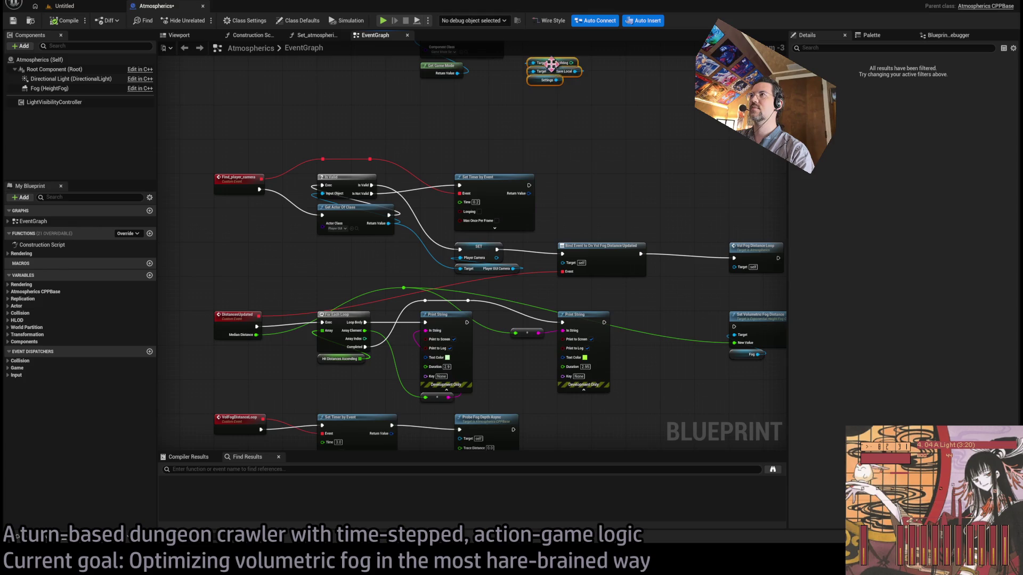
mouse_move(554, 65)
mouse_down()
mouse_move(557, 406)
mouse_move(485, 333)
mouse_up()
scroll(490, 320, up, 2)
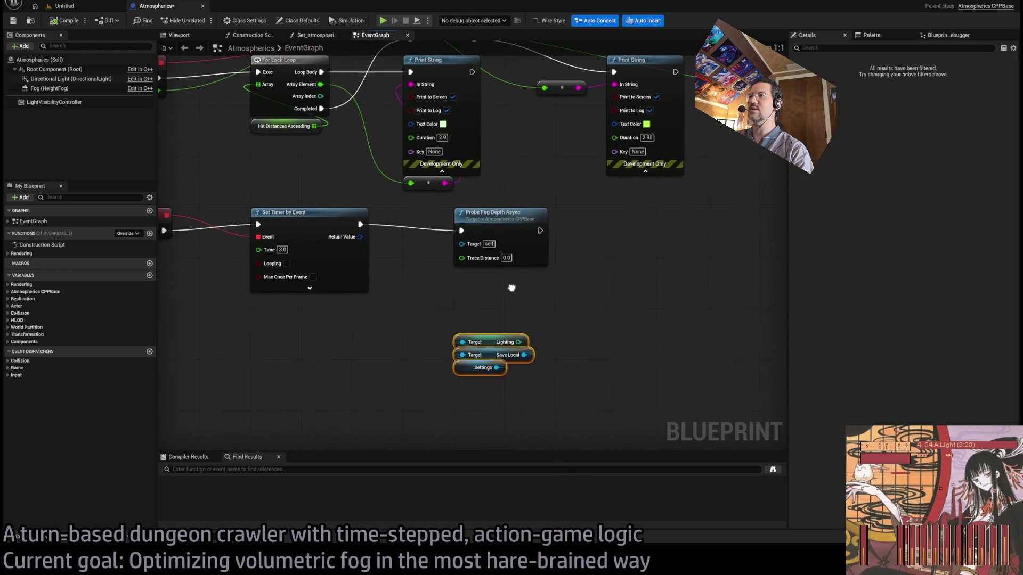
mouse_move(514, 229)
mouse_down()
mouse_move(674, 228)
mouse_move(669, 234)
mouse_up()
click(585, 278)
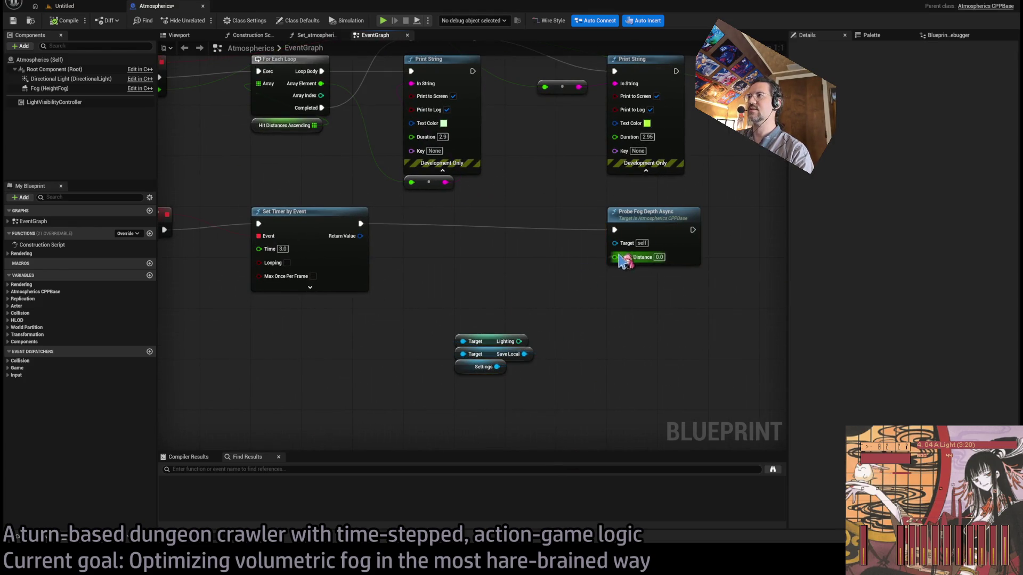
Step: Feed Trace Distance from a Select indexed by Lighting, adding Options 2 and 3
drag(615, 257, 513, 270)
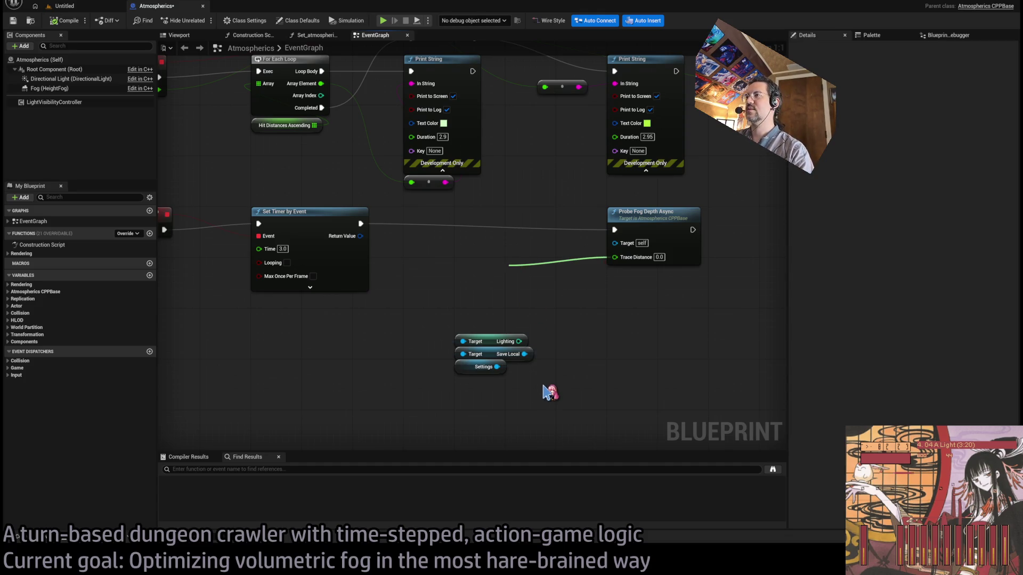
click(548, 393)
drag(518, 341, 472, 284)
drag(498, 243, 492, 262)
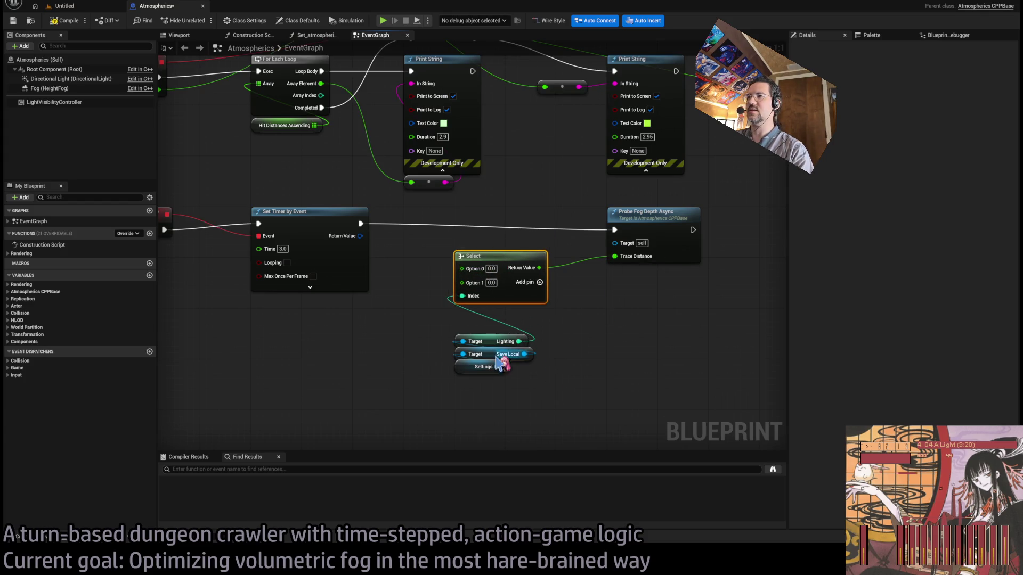
drag(493, 393, 469, 335)
click(541, 283)
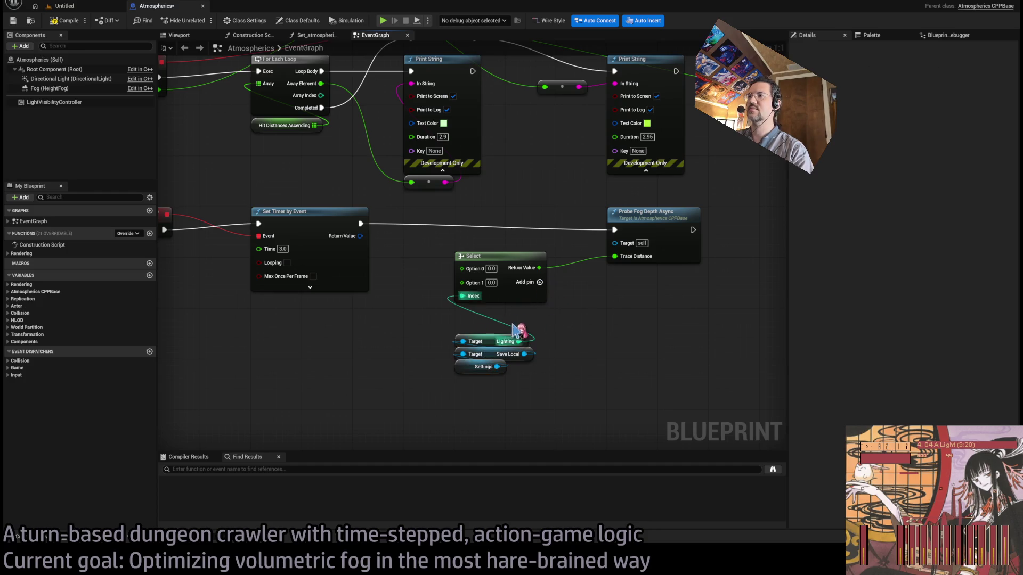
click(539, 283)
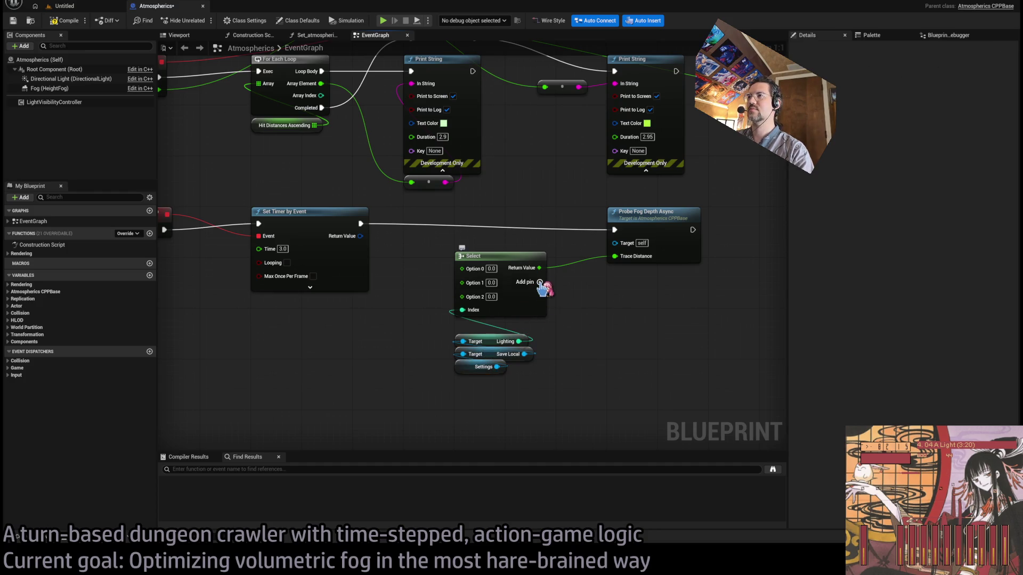
click(540, 283)
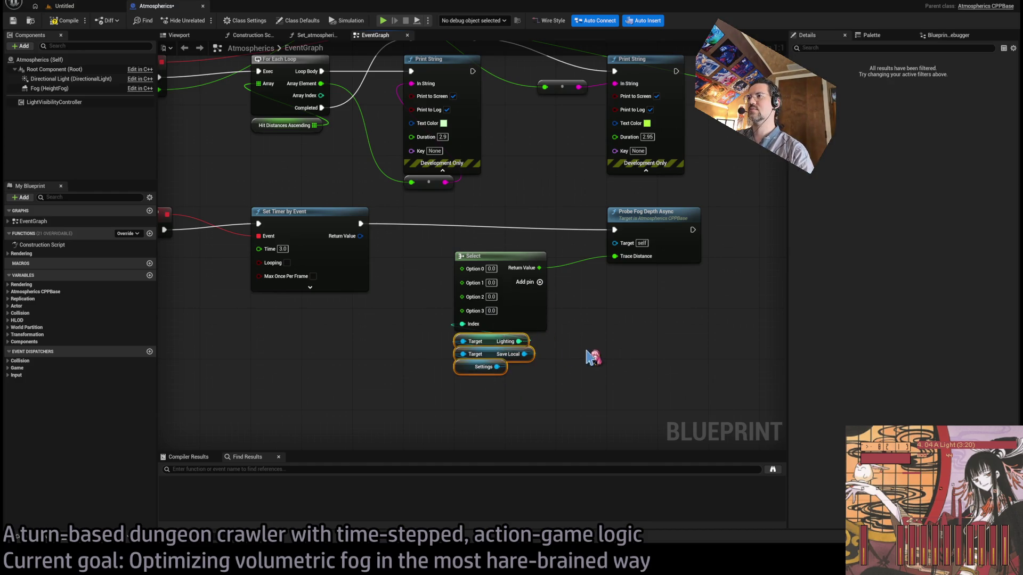
Step: Inspect the Save Local variable, then open the GameMode_Settings blueprint
click(491, 354)
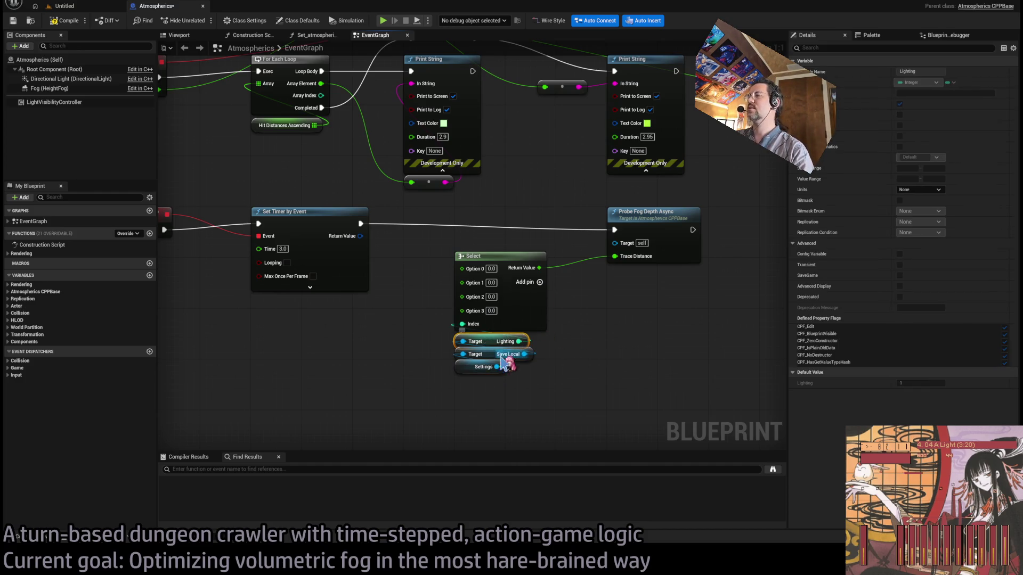
scroll(580, 261, up, 5)
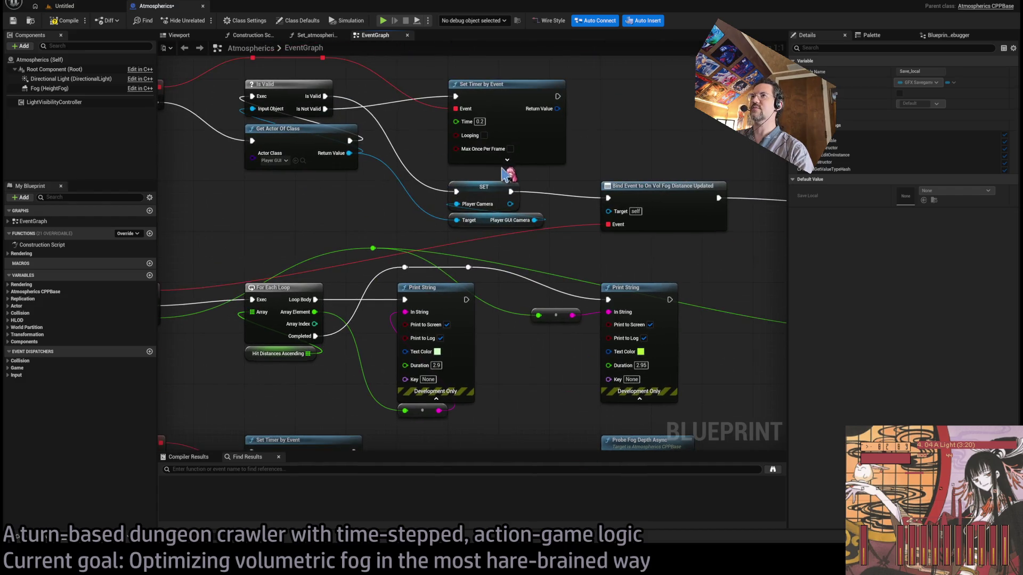
scroll(506, 175, up, 5)
scroll(445, 266, up, 5)
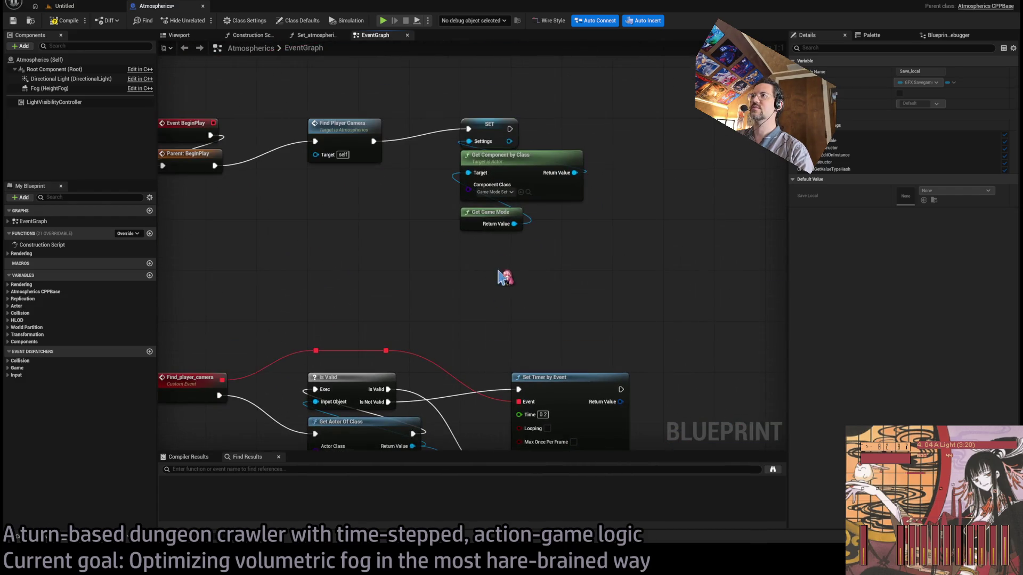
click(527, 192)
double_click(207, 291)
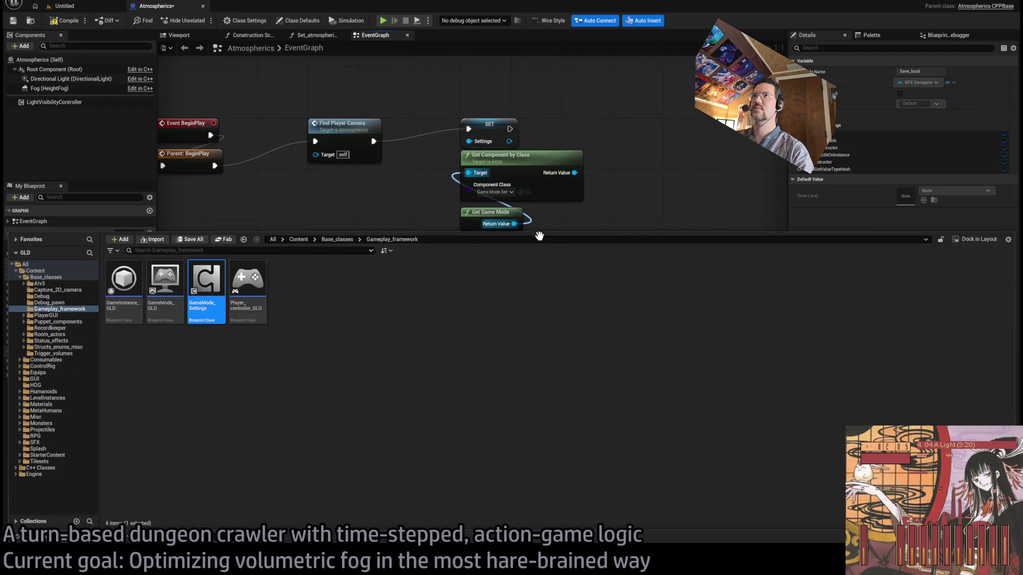
scroll(474, 228, up, 3)
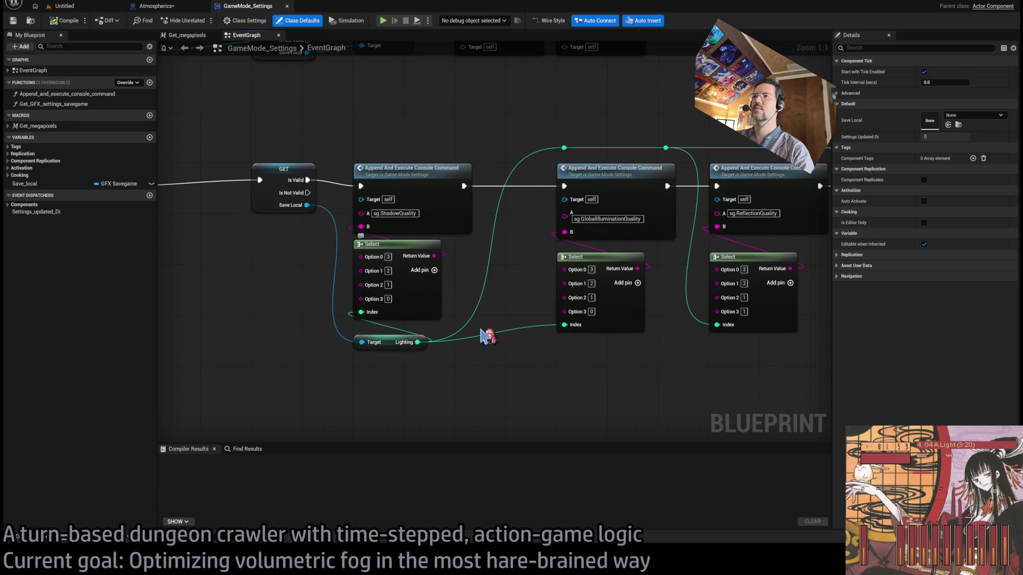
Step: Select the RayTracing Culling Radius Select node and begin editing its Option 0 value of 3000
drag(515, 370, 477, 345)
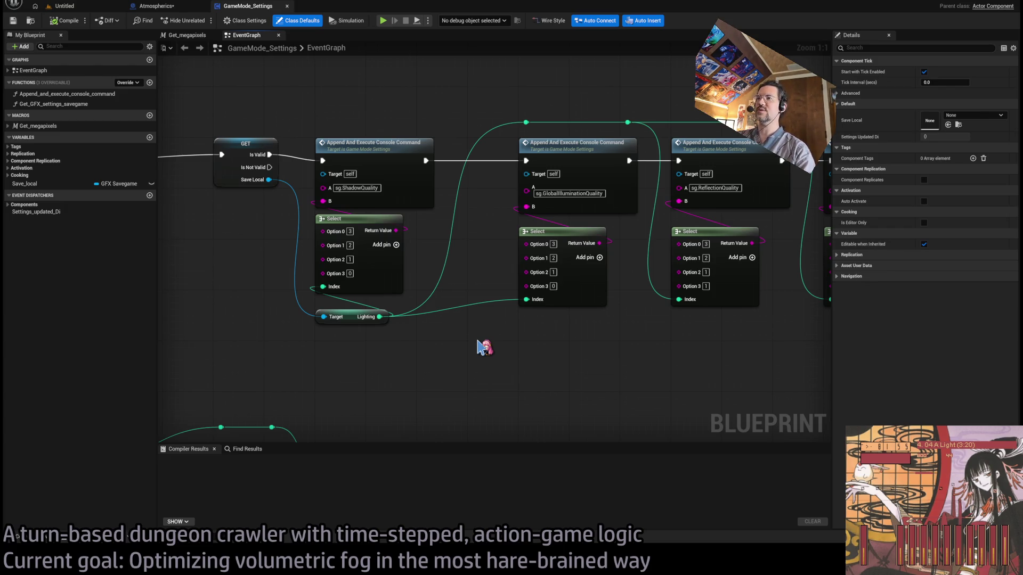
scroll(399, 255, up, 1)
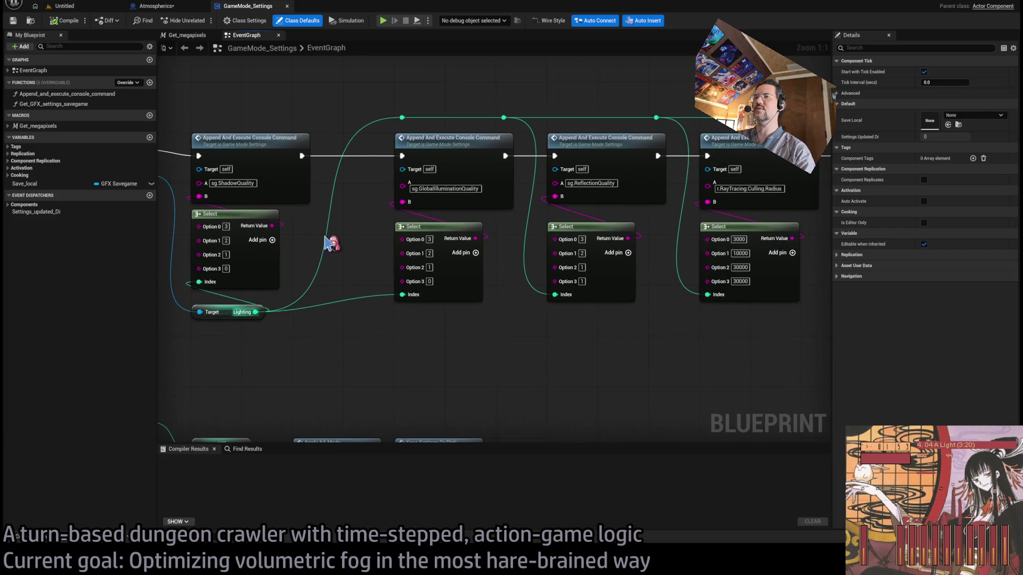
scroll(332, 242, down, 1)
mouse_move(491, 347)
mouse_down()
mouse_move(422, 326)
mouse_move(301, 334)
mouse_up()
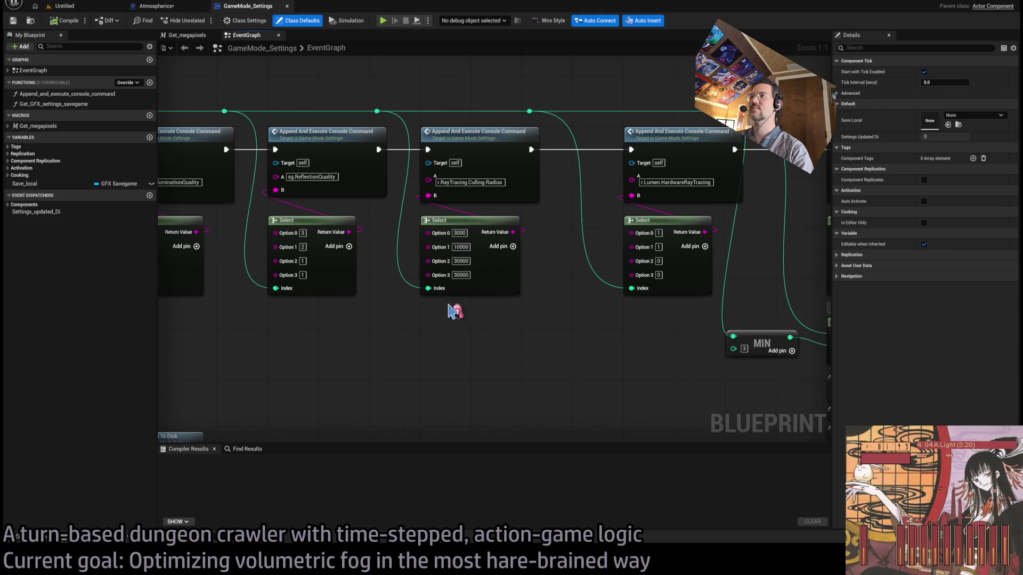
mouse_move(384, 274)
mouse_down()
mouse_move(828, 297)
mouse_move(424, 281)
mouse_up()
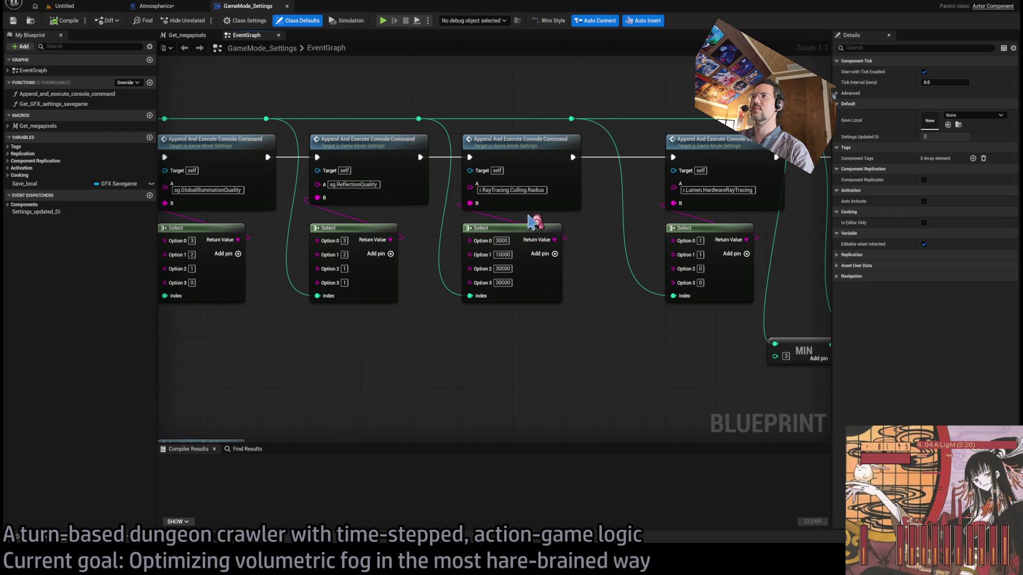
mouse_move(577, 219)
mouse_down()
mouse_move(425, 350)
mouse_move(439, 342)
mouse_move(479, 354)
mouse_up()
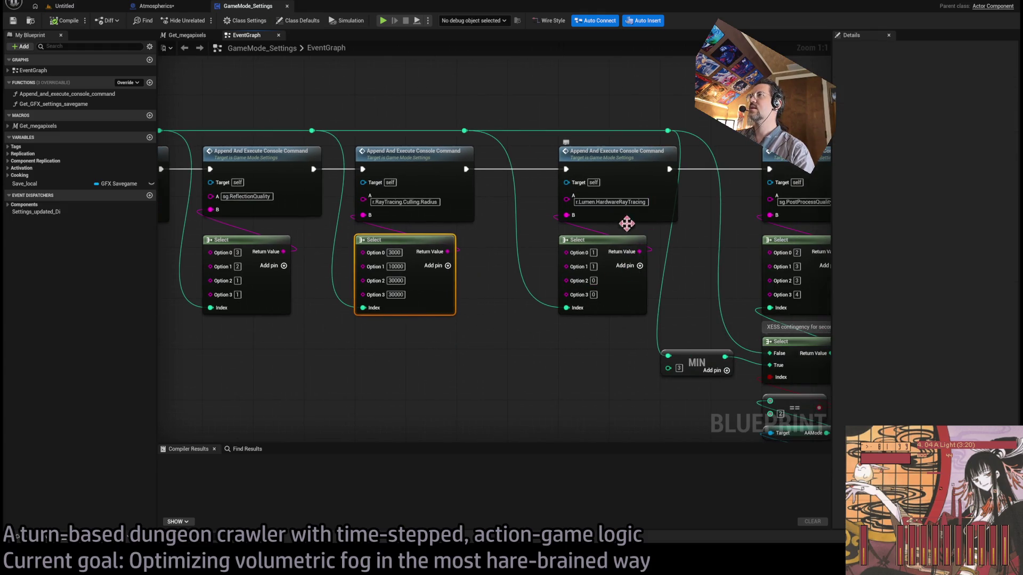
drag(627, 223, 549, 283)
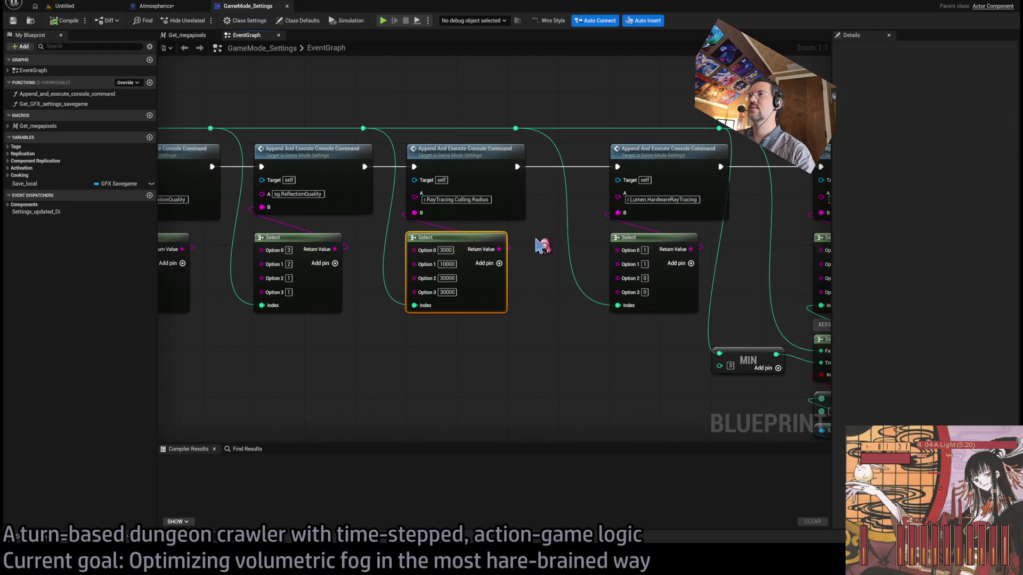
click(446, 250)
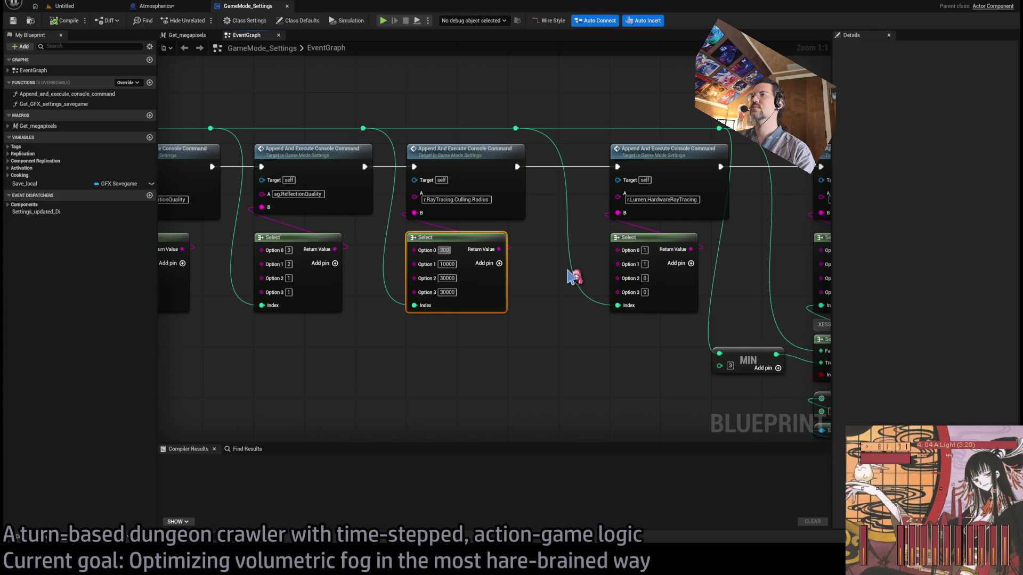
Step: Make Option 0 30000 and copy 10000 from Option 1 into Options 2 and 3
text(00)
key(Return)
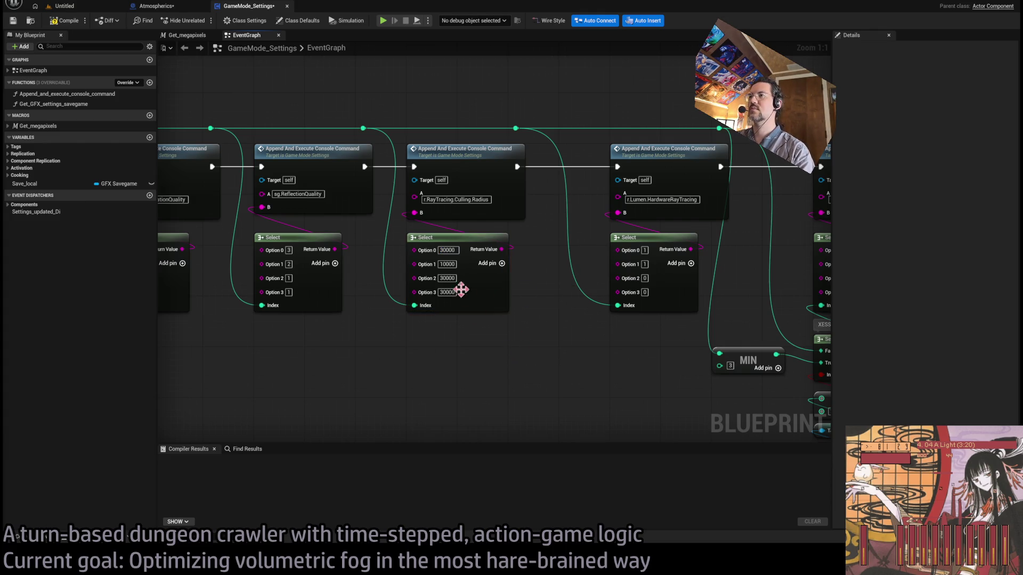
click(447, 264)
key(ctrl+c)
click(452, 278)
key(ctrl+v)
click(447, 292)
key(ctrl+v)
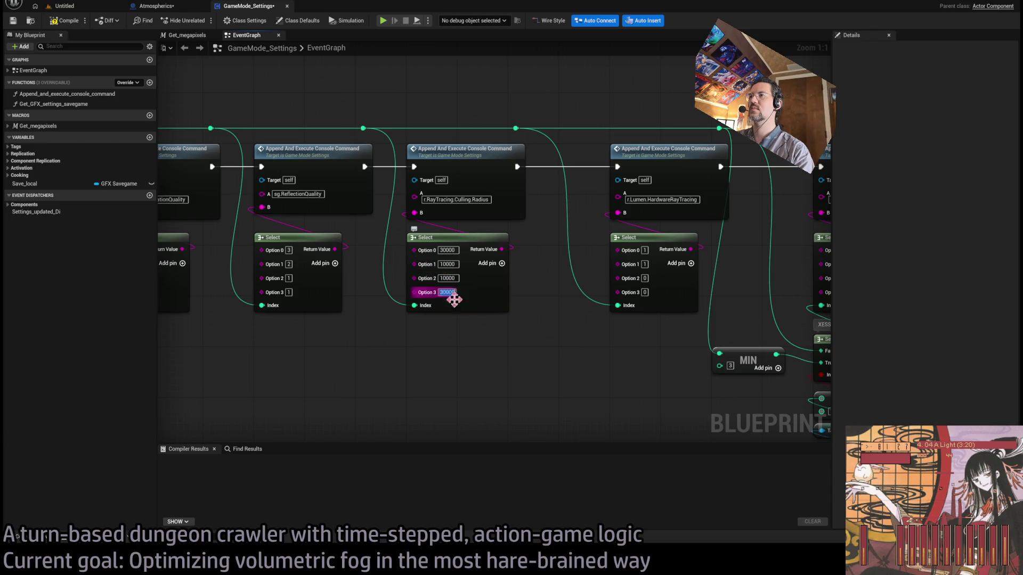
Step: Bring the ShadowQuality Select into view, start editing its Option 0, and reveal the lighting quality event
drag(588, 341, 385, 352)
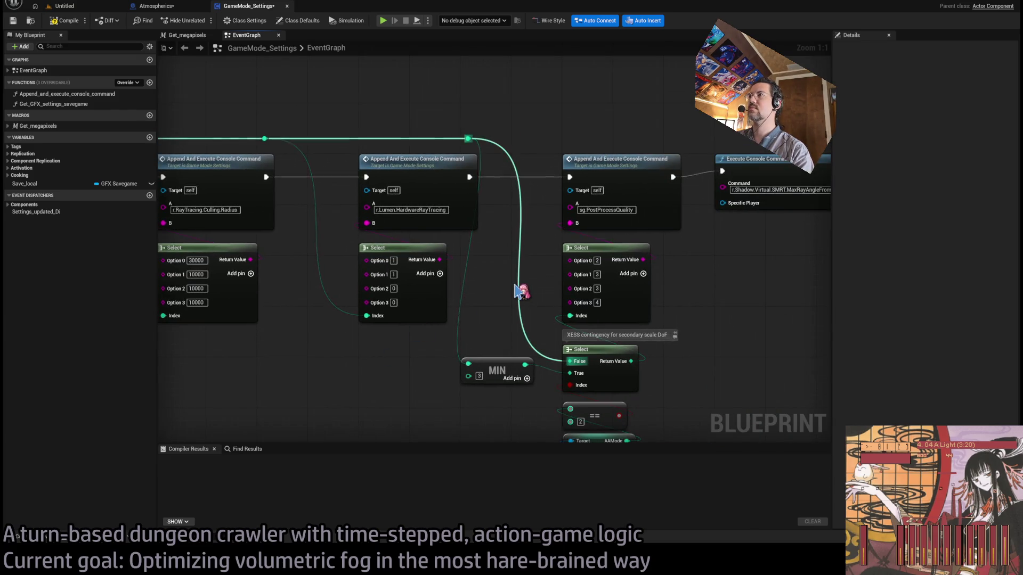
drag(523, 290, 439, 288)
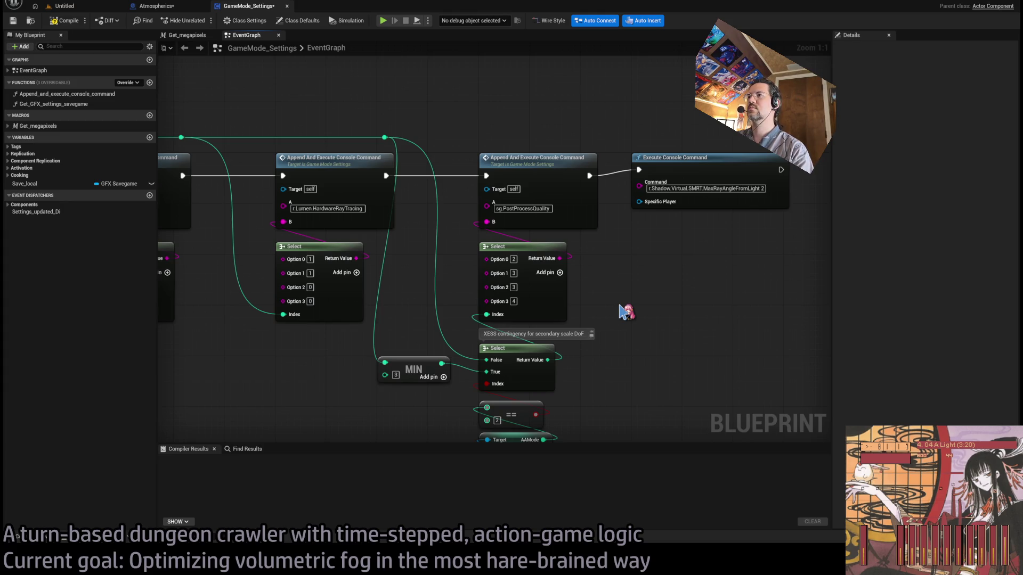
mouse_move(597, 318)
mouse_down()
mouse_move(657, 279)
mouse_move(567, 250)
mouse_up()
click(435, 231)
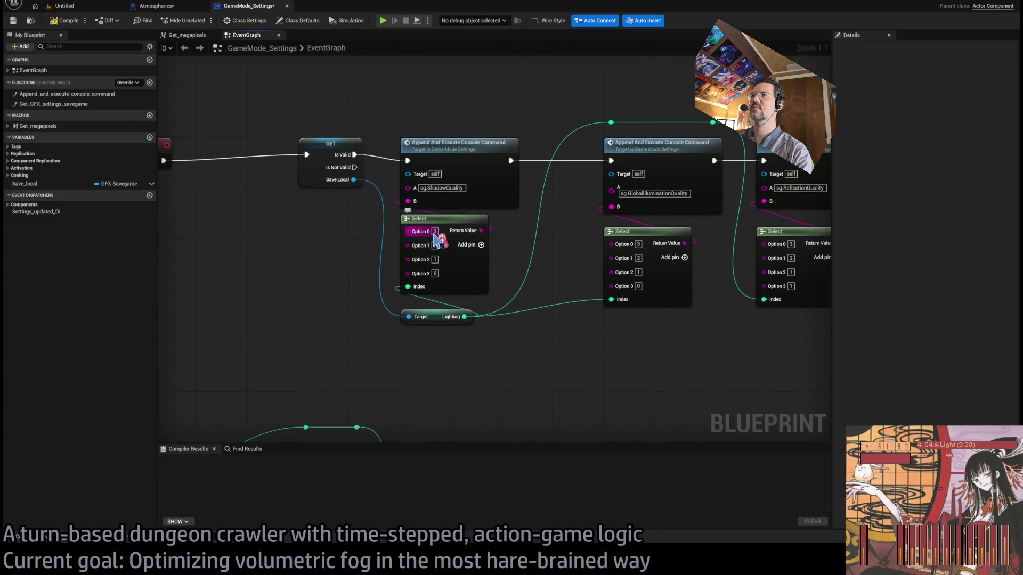
drag(438, 242, 373, 255)
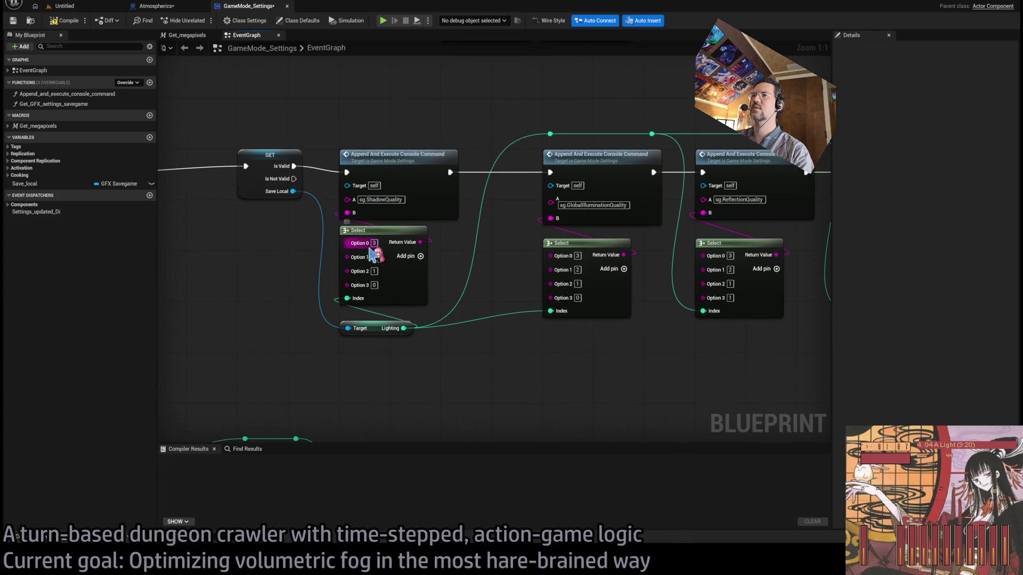
mouse_move(468, 261)
mouse_down()
mouse_move(539, 251)
mouse_move(309, 195)
mouse_up()
Step: Open the GFX widget via Ctrl+P and view the Handheld button's On Clicked event, then return to GameMode_Settings
key(ctrl+p)
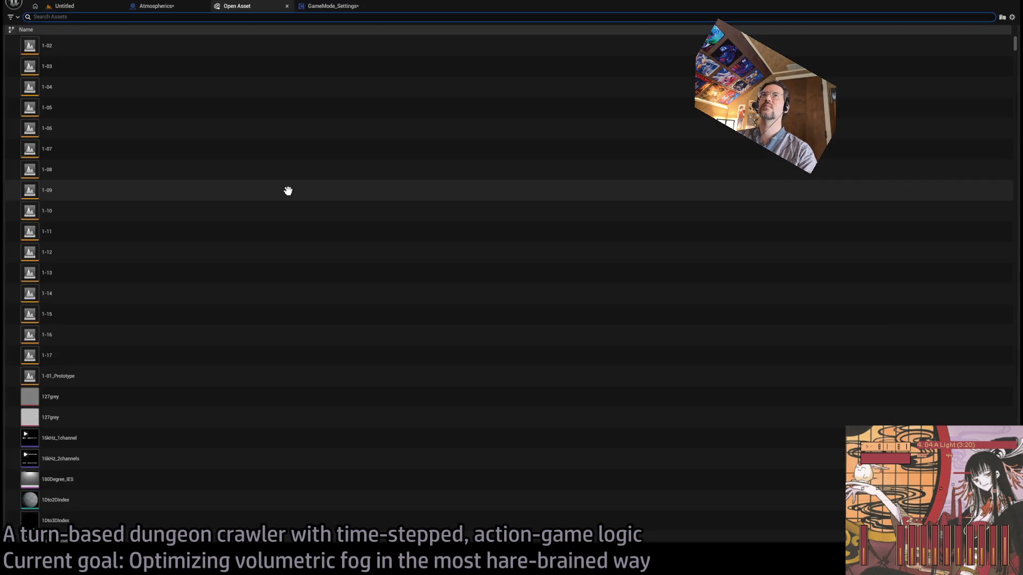
text(gfx)
click(120, 48)
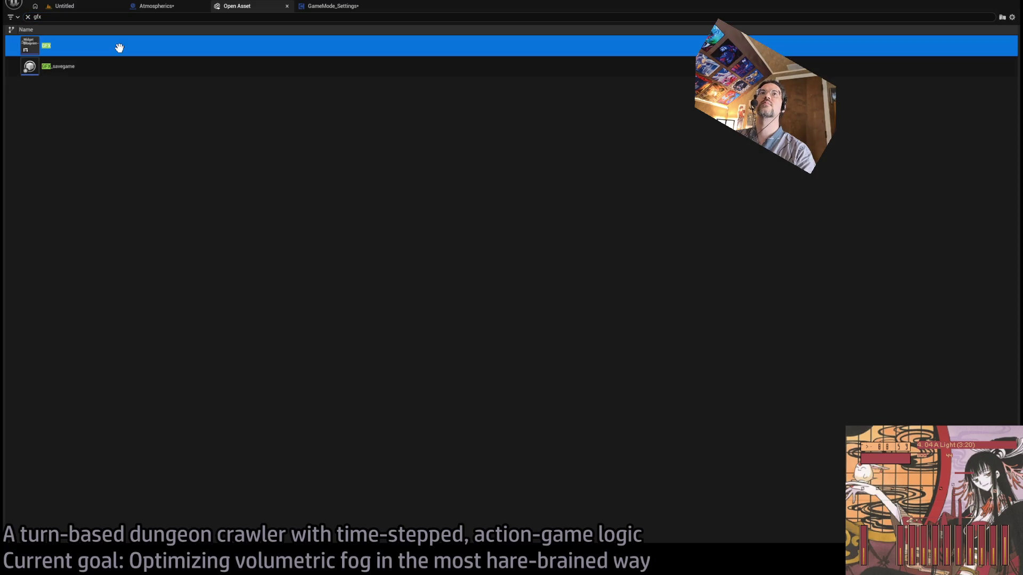
key(Return)
click(319, 185)
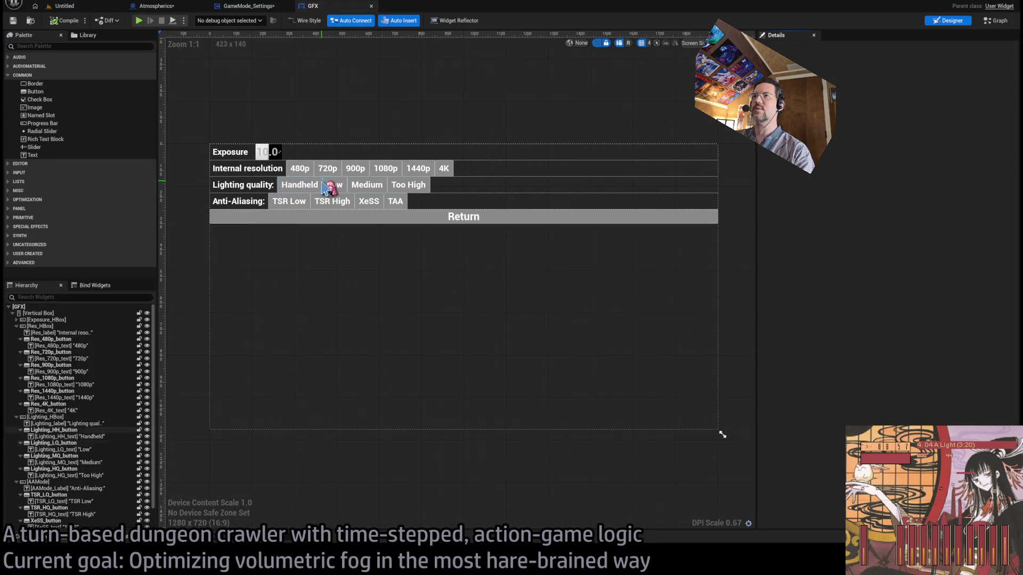
scroll(827, 411, down, 5)
click(871, 480)
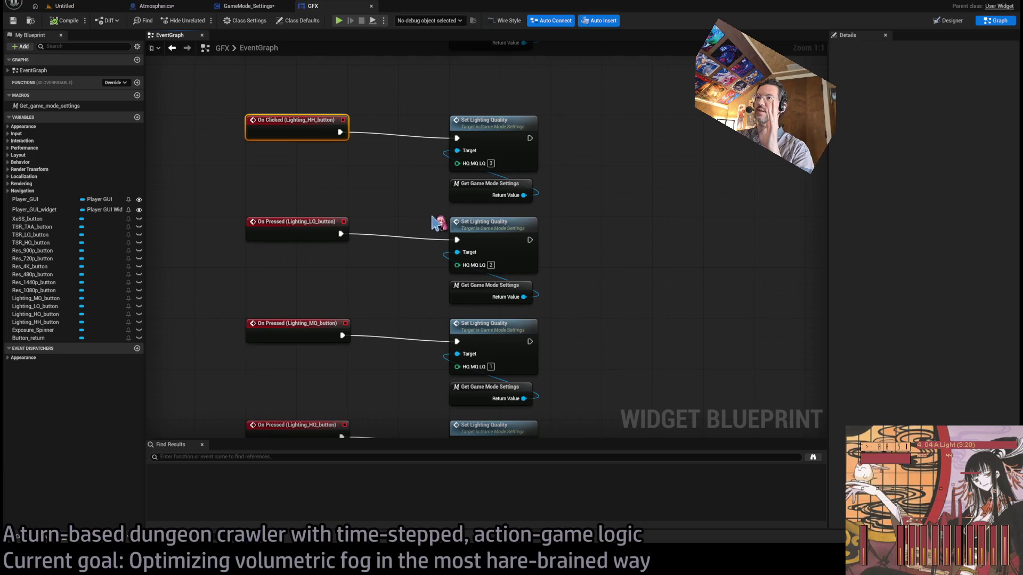
click(267, 7)
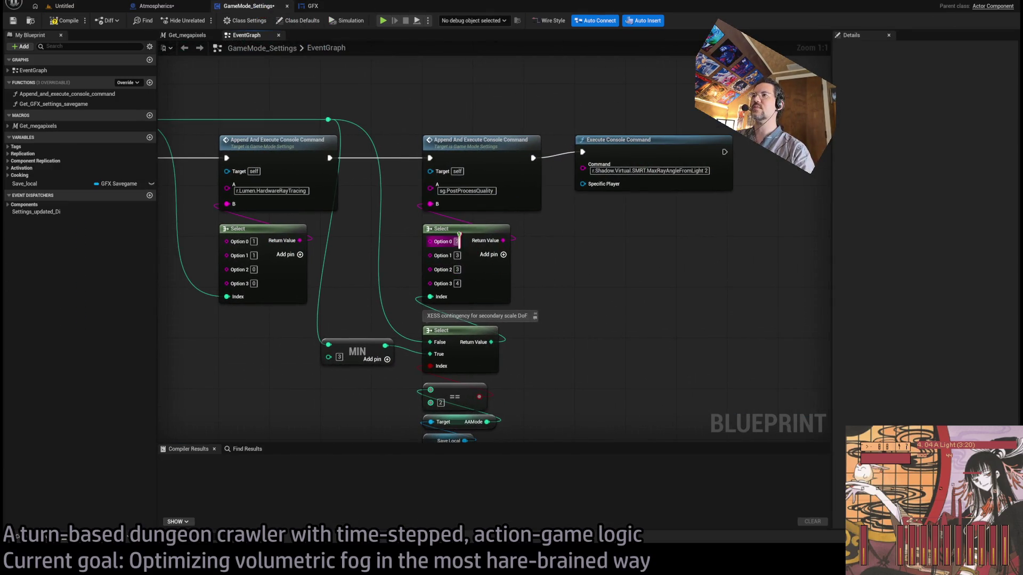
Step: Set the PostProcessQuality Select options to 4, 3, 3, 2 and save GameMode_Settings
text(2)
key(Return)
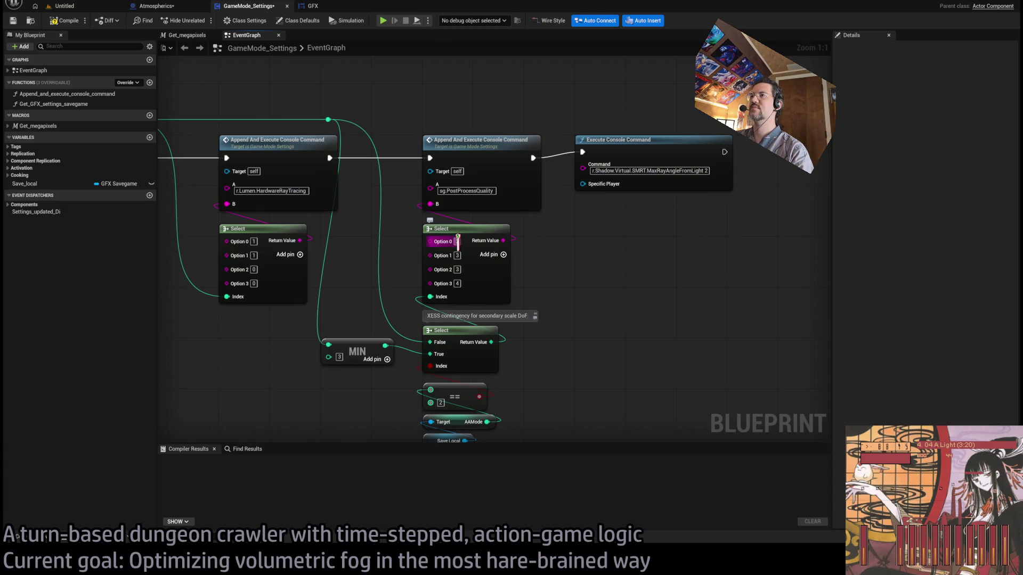
text(2)
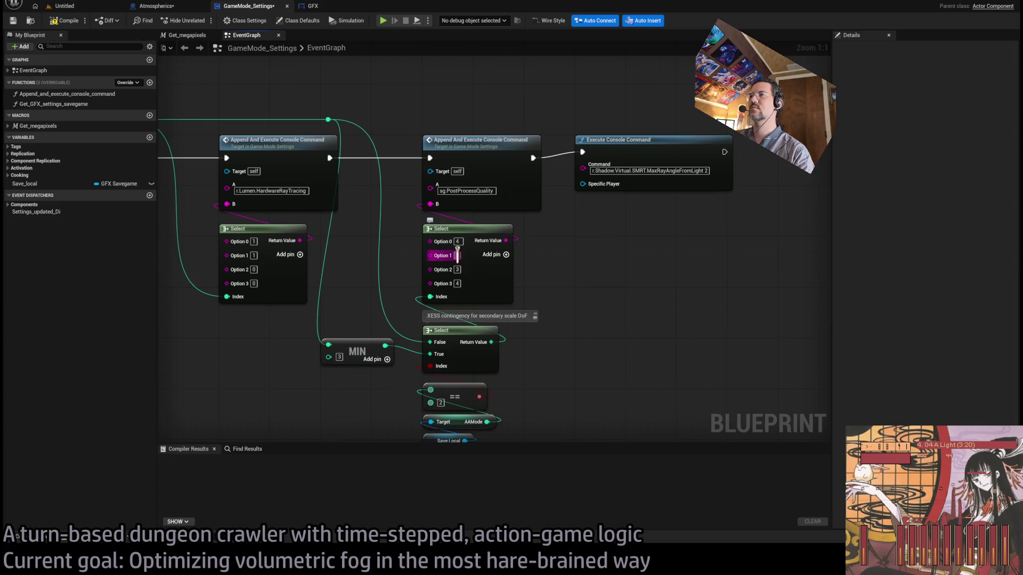
text(3)
click(457, 284)
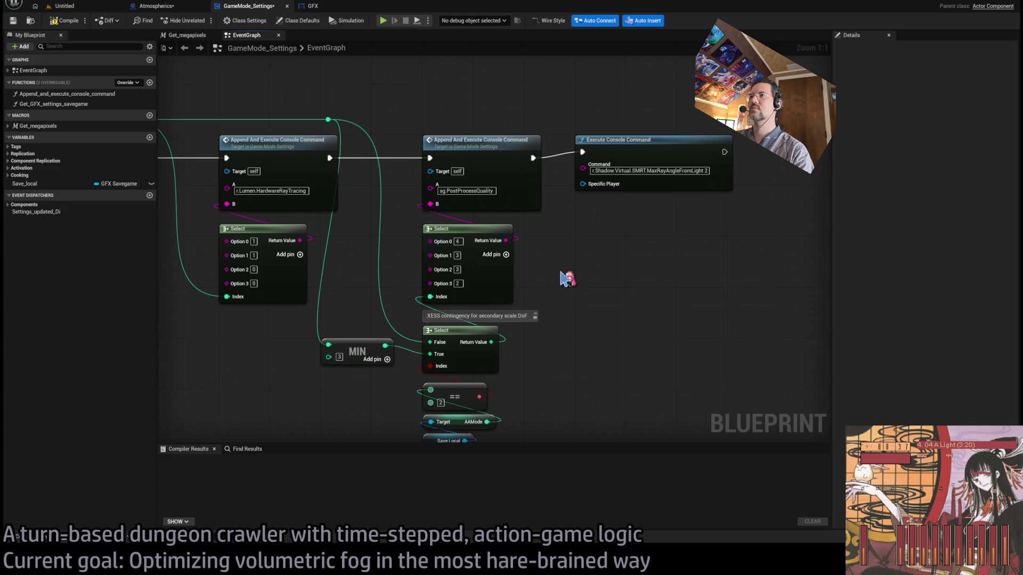
key(ctrl+s)
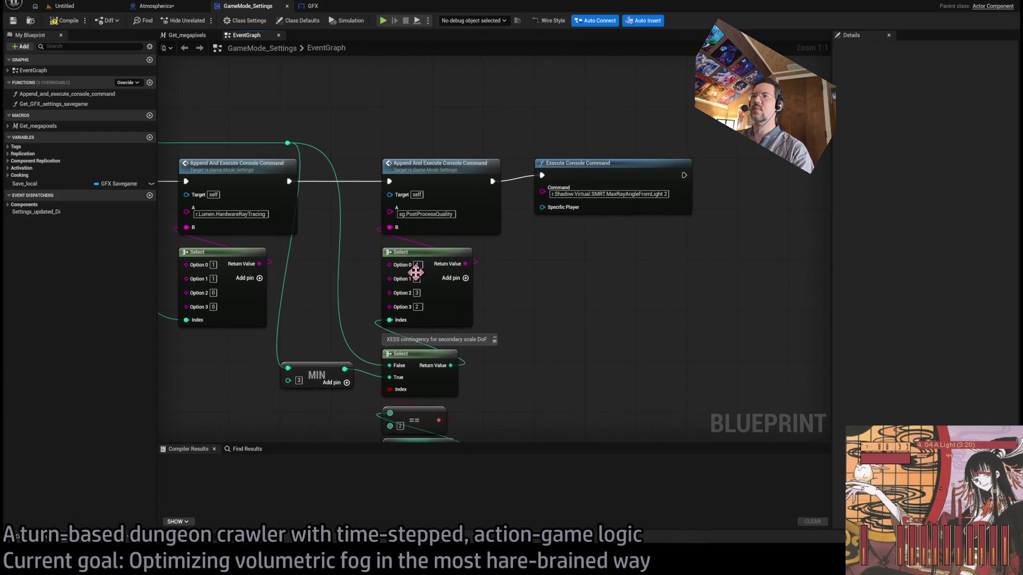
text(4)
key(Return)
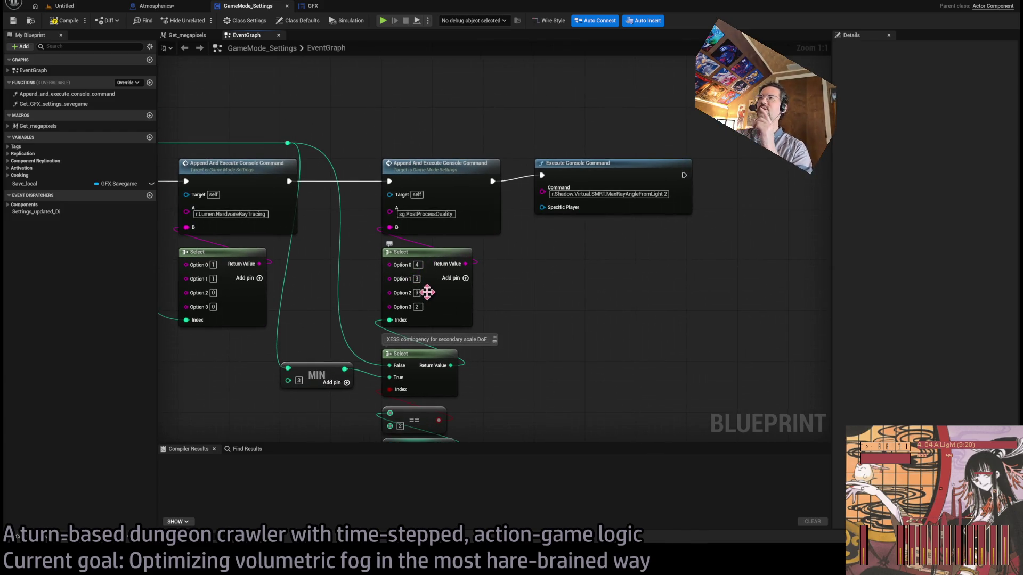
Step: Pan and zoom out to review the whole quality settings graph, including Save Settings and MIN
mouse_move(427, 292)
mouse_down()
mouse_move(359, 327)
mouse_move(349, 292)
mouse_up()
mouse_move(545, 274)
mouse_down()
mouse_move(441, 301)
mouse_move(718, 284)
mouse_up()
drag(629, 311, 812, 287)
drag(696, 318, 433, 266)
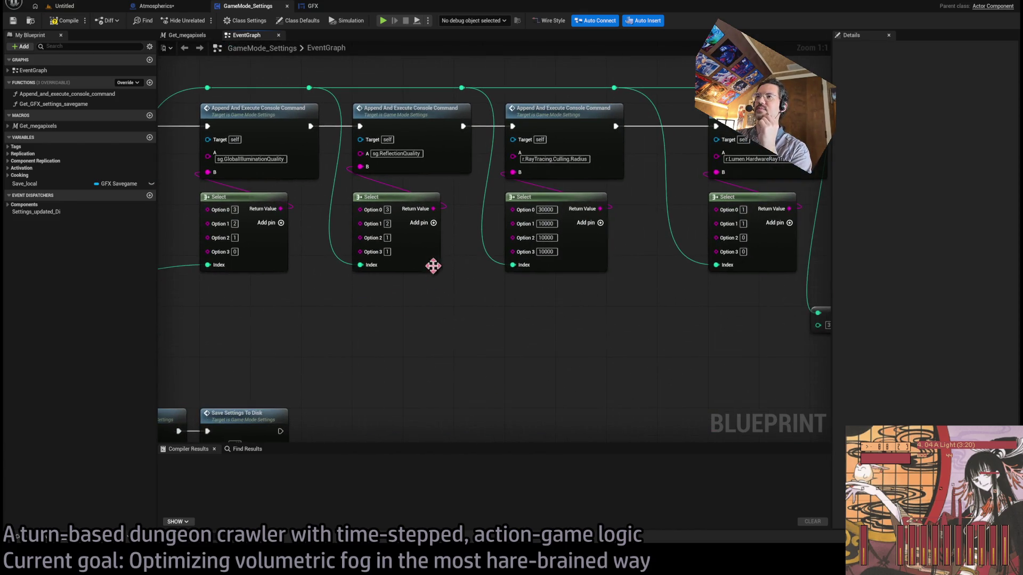
mouse_move(489, 294)
mouse_down()
mouse_move(634, 299)
mouse_move(462, 230)
mouse_move(474, 336)
mouse_move(770, 226)
mouse_up()
scroll(549, 218, down, 3)
drag(549, 218, 647, 346)
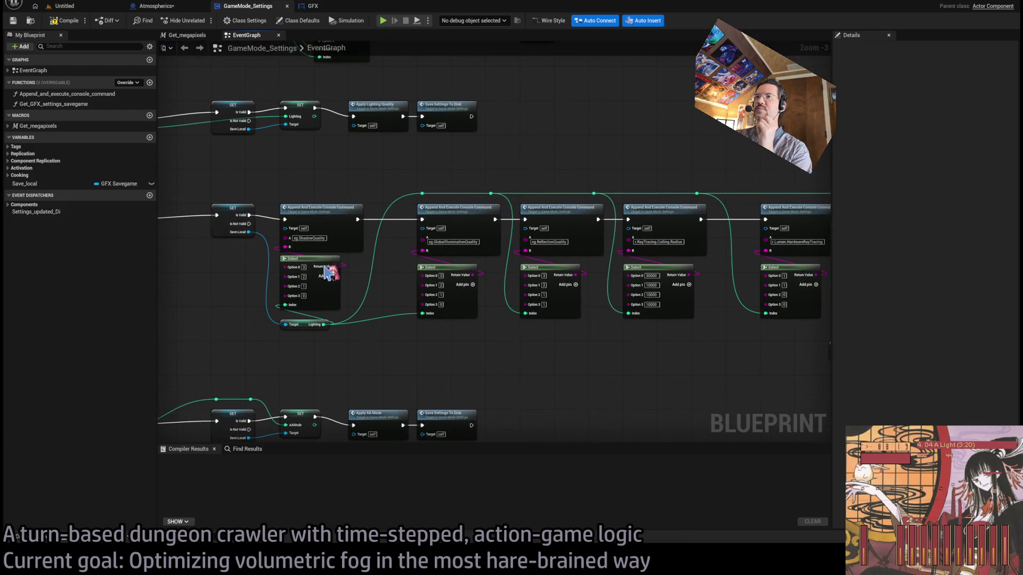
Step: Move between the GFX and GameMode_Settings tabs, ending on the Atmospherics graph
click(313, 8)
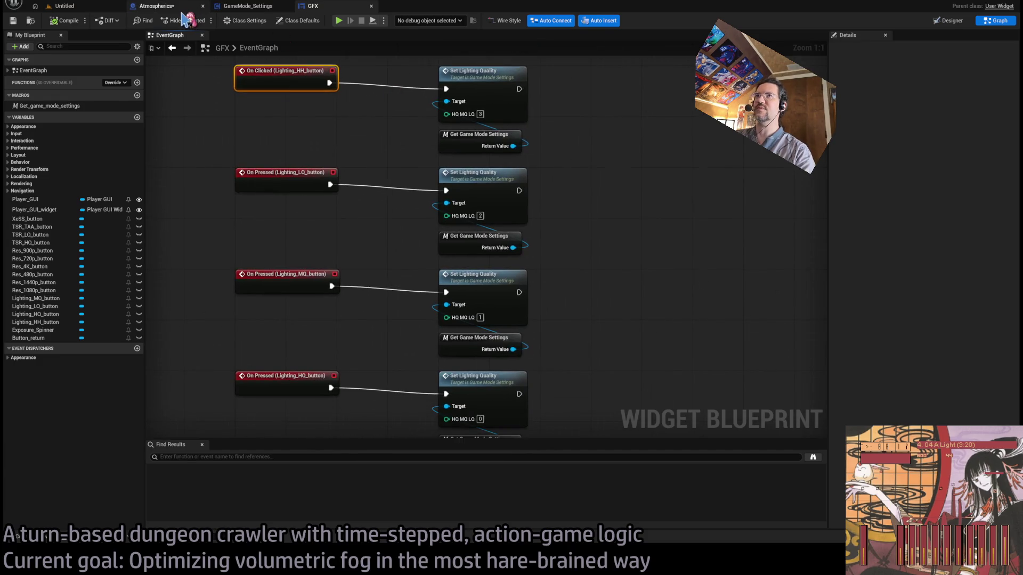
click(160, 7)
click(250, 6)
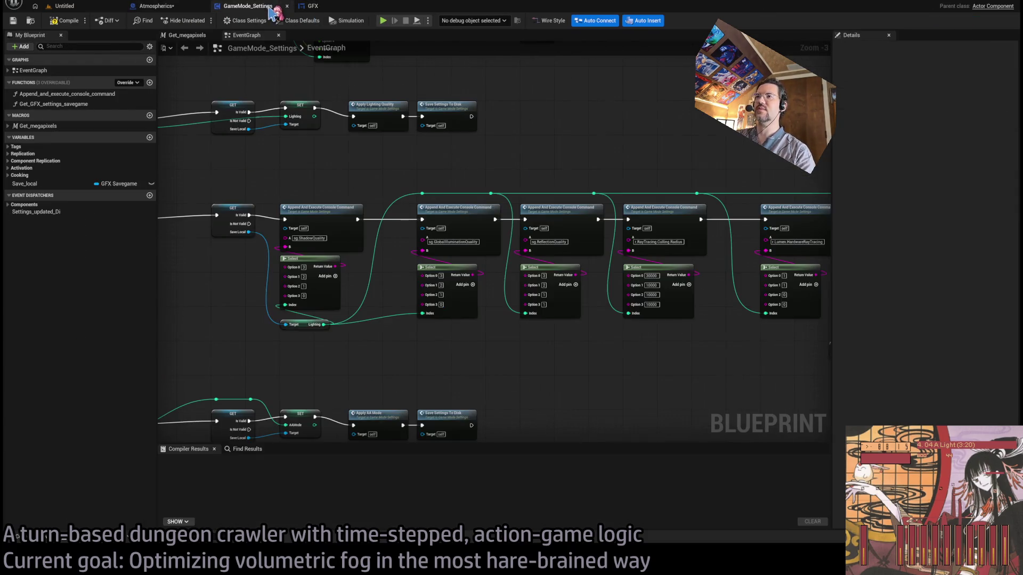
click(333, 7)
click(170, 7)
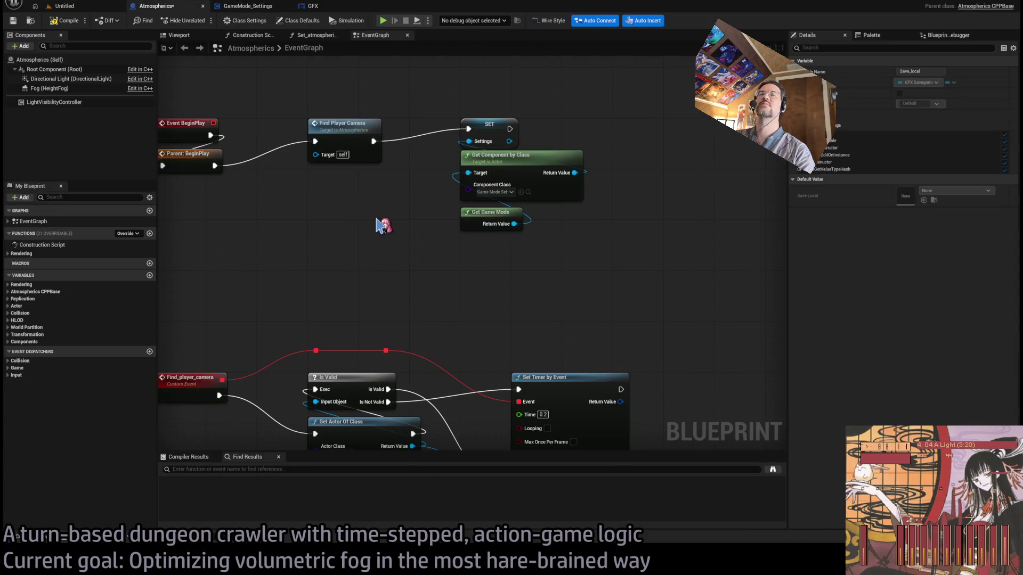
Step: Set the fog distance Select's Option 0 to 12000
scroll(381, 224, down, 3)
scroll(391, 284, up, 3)
drag(392, 284, 486, 189)
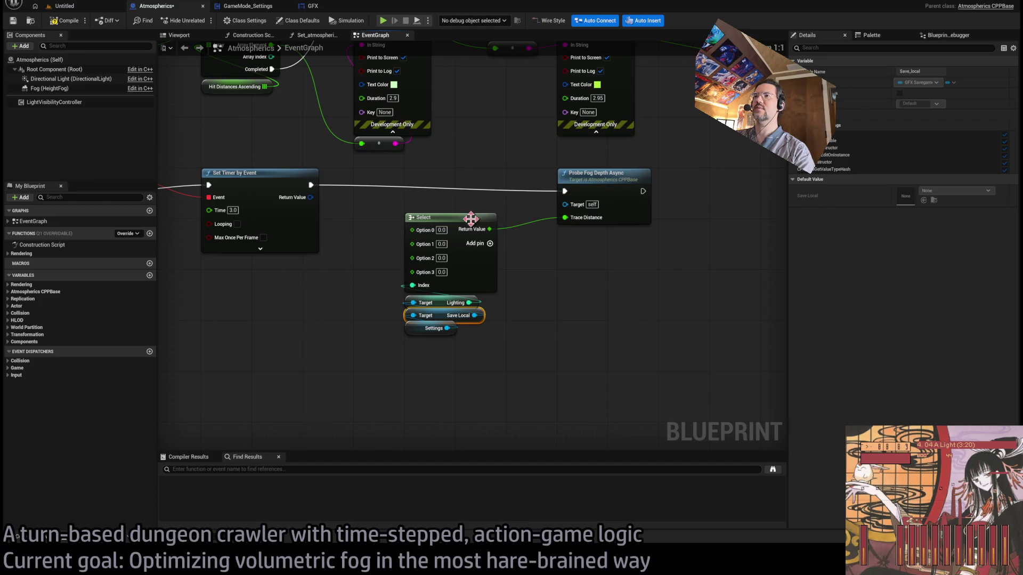
click(442, 230)
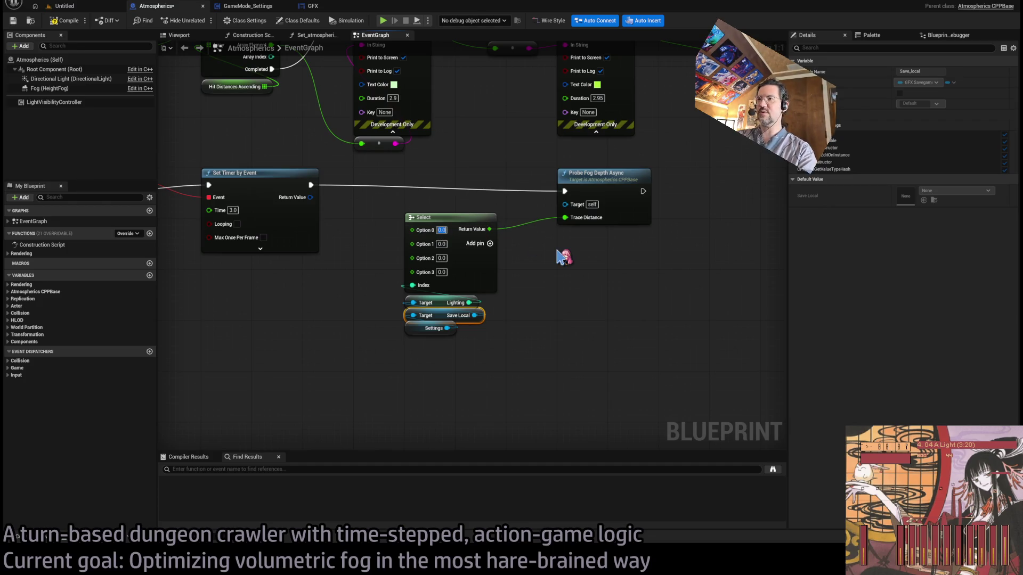
text(12000)
key(Tab)
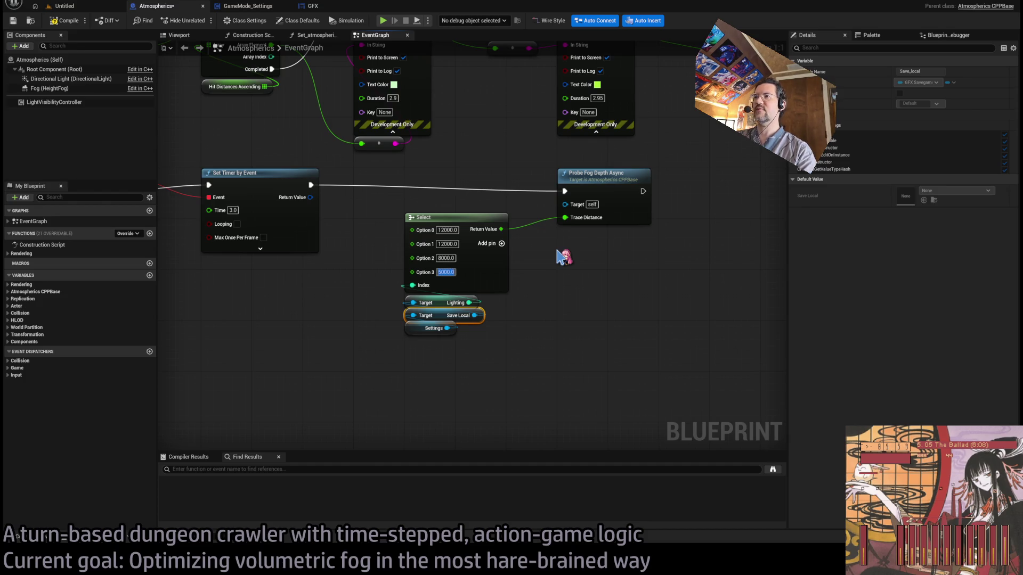
Step: Move the lower node group down and add two reroute knots on the timer wire
drag(557, 287, 583, 335)
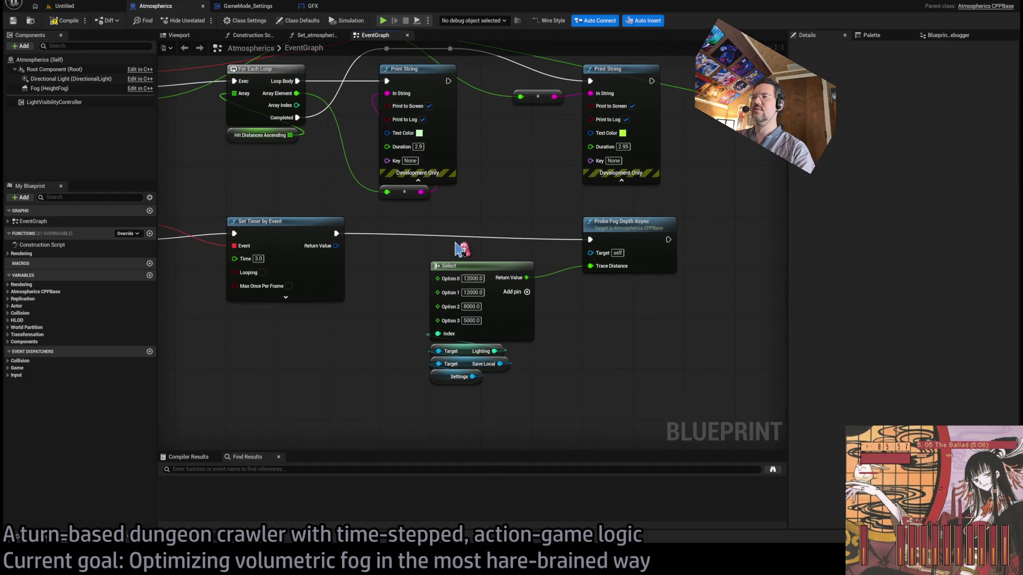
scroll(546, 282, down, 3)
mouse_move(751, 354)
mouse_down()
mouse_move(235, 235)
mouse_move(245, 276)
mouse_up()
scroll(489, 273, up, 1)
double_click(468, 283)
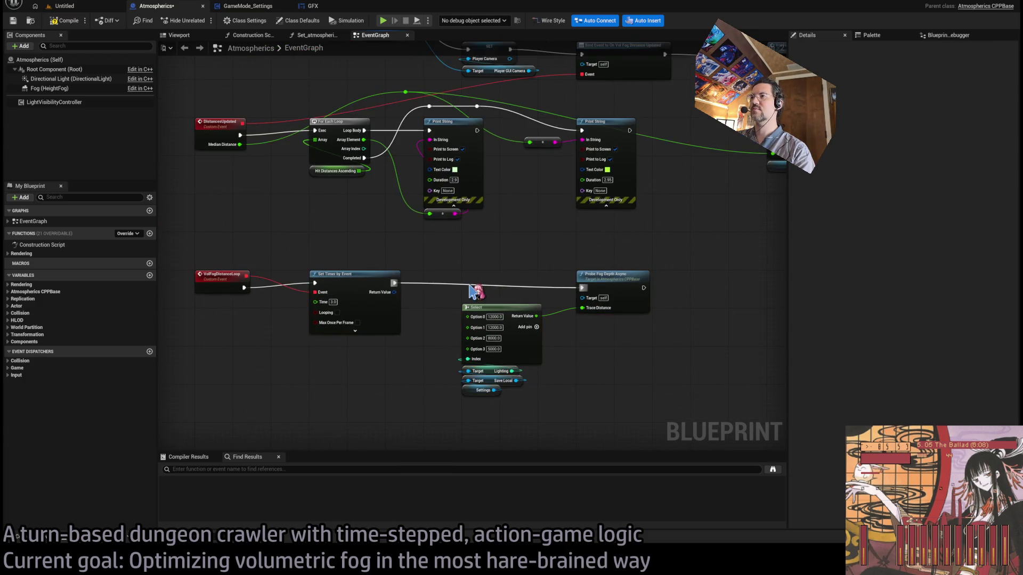
double_click(529, 283)
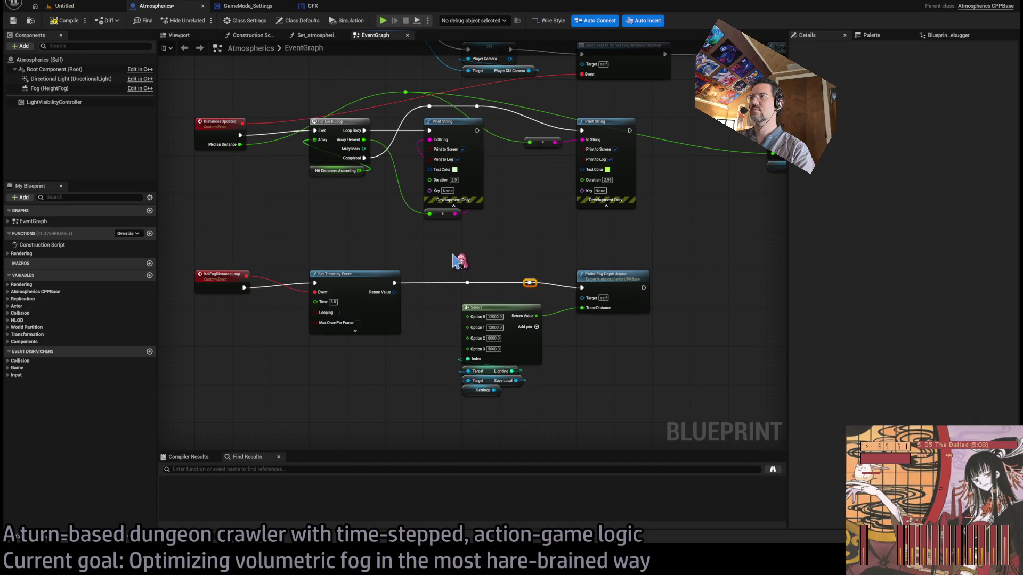
Step: Line up the fog distance Select group and exec wire knots, then go back to the level
drag(456, 257, 549, 418)
drag(509, 312, 509, 280)
click(517, 242)
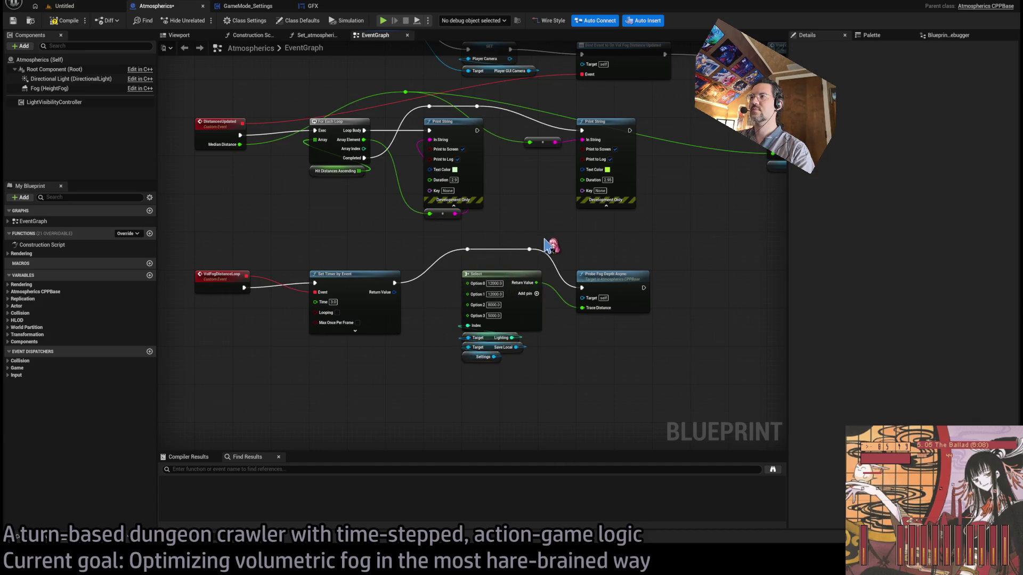
scroll(538, 253, up, 2)
mouse_move(533, 247)
mouse_down()
mouse_move(415, 274)
mouse_move(522, 263)
mouse_up()
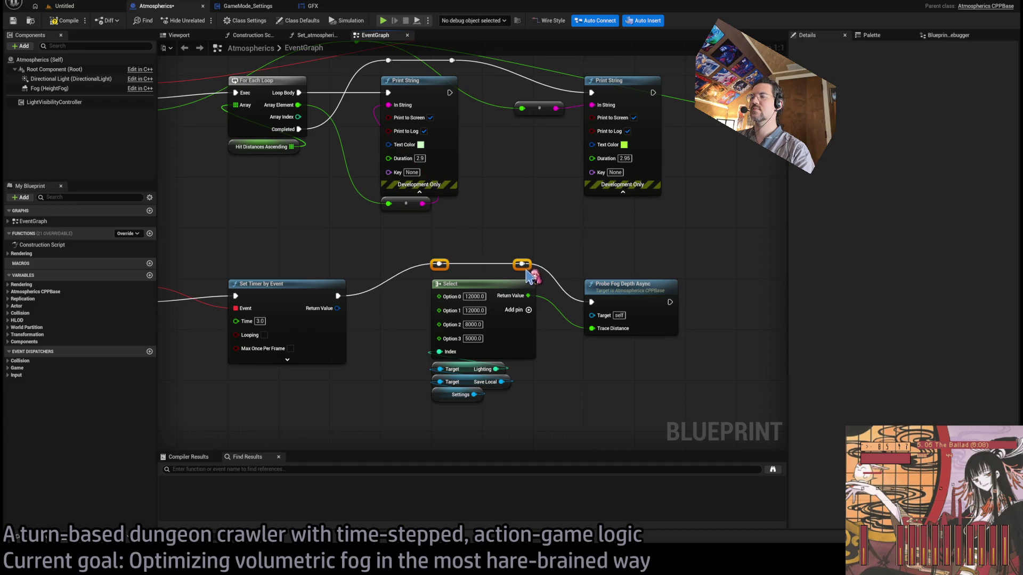
click(528, 236)
scroll(520, 263, down, 2)
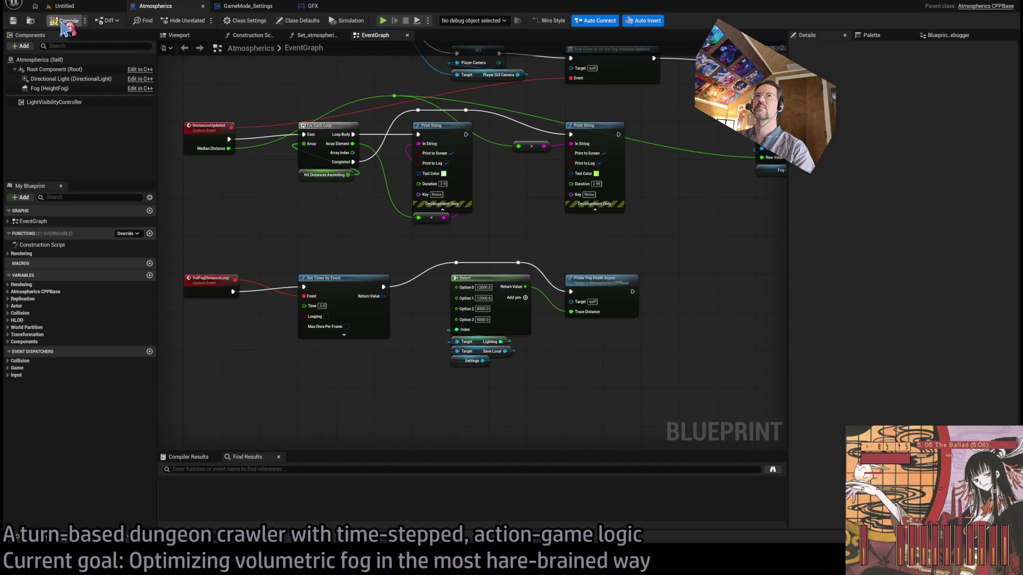
click(80, 9)
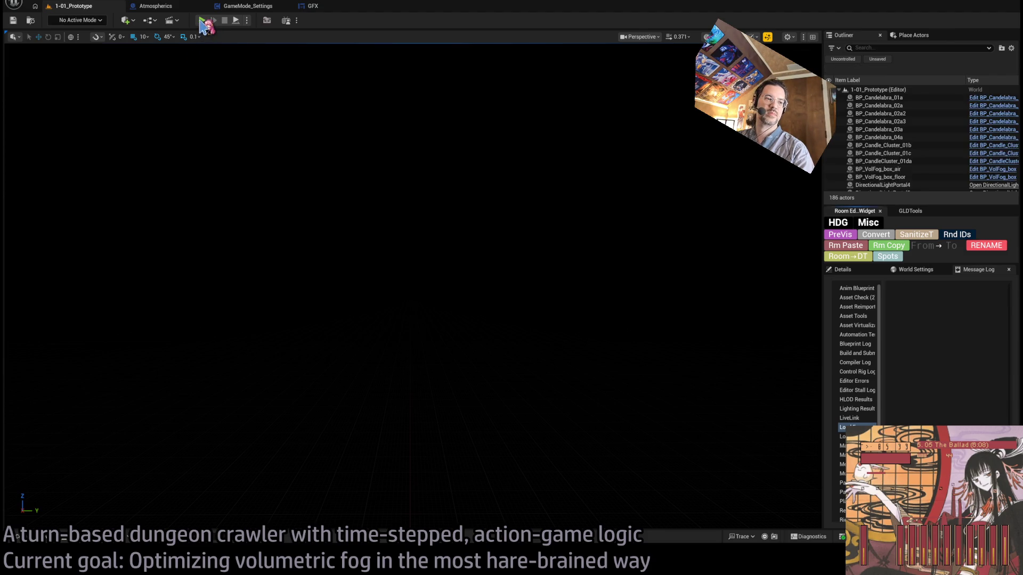
Step: Start Play, queue a quarter-second action plus four one-second holds, and run the turn
click(202, 20)
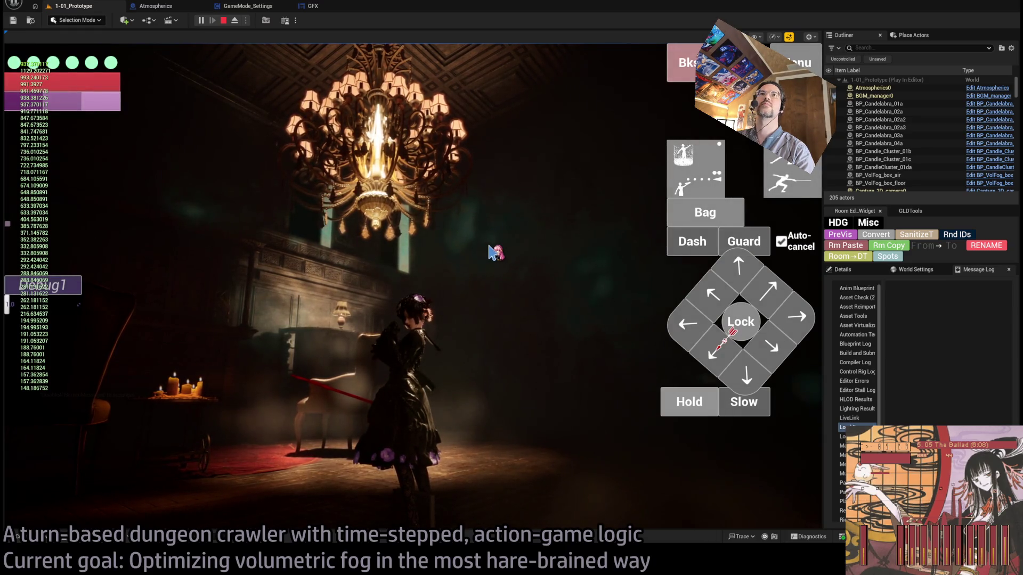
click(798, 315)
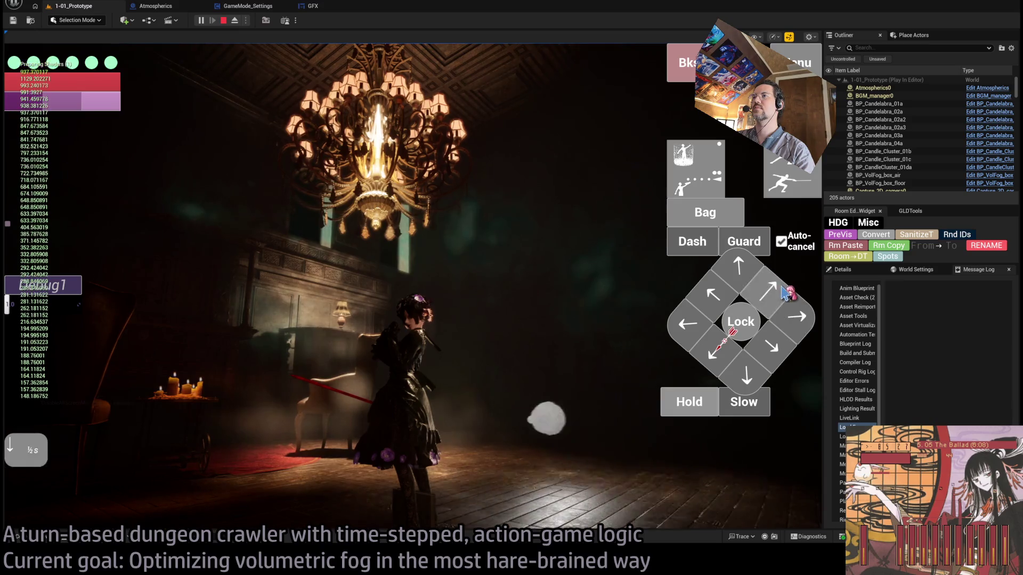
click(686, 405)
click(686, 405)
click(687, 405)
click(687, 404)
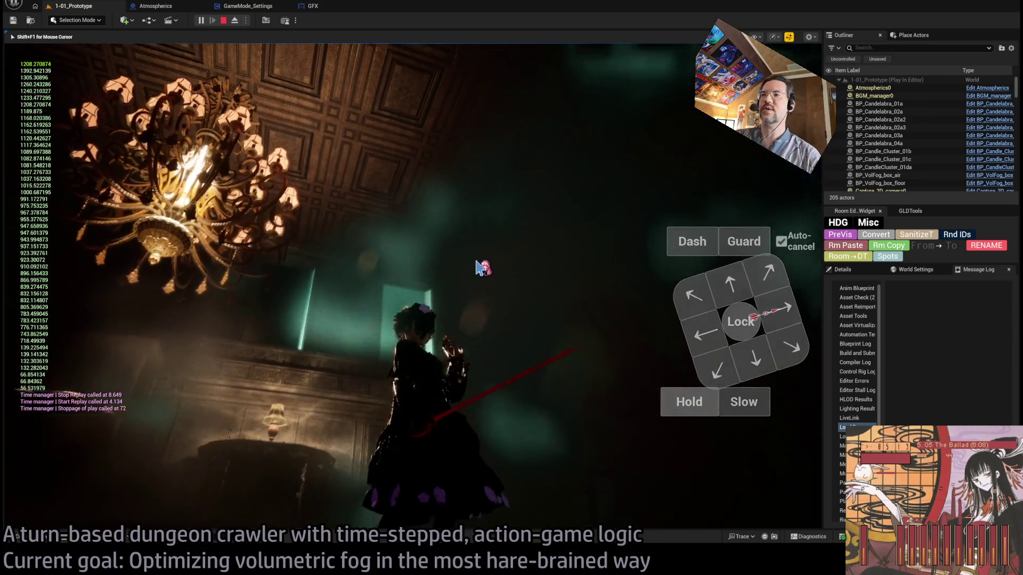
click(672, 401)
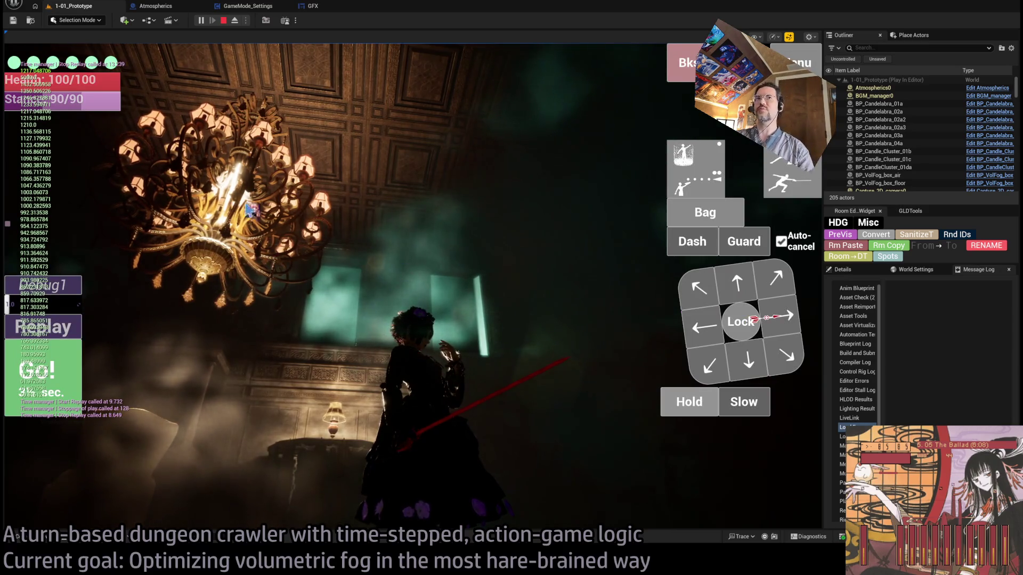
Step: Refocus the game view, dismiss the settings menu, and turn toward the armour statue corridor
click(300, 69)
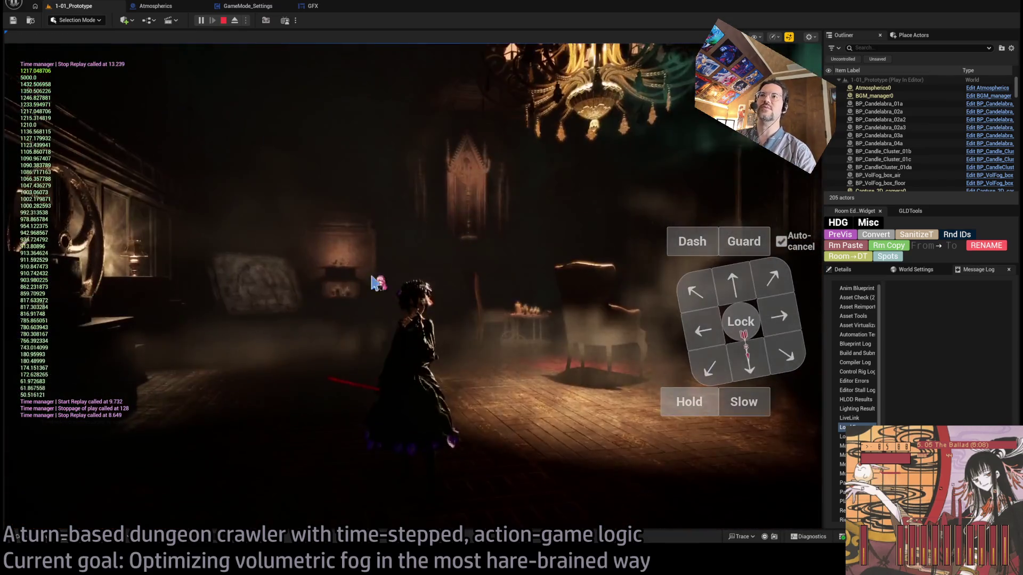
click(507, 297)
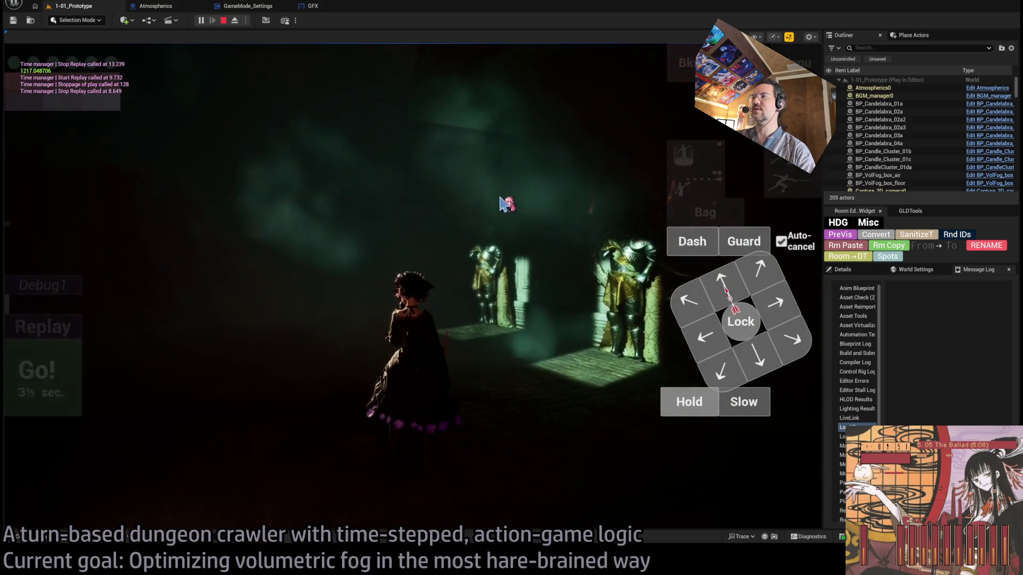
key(Escape)
click(475, 165)
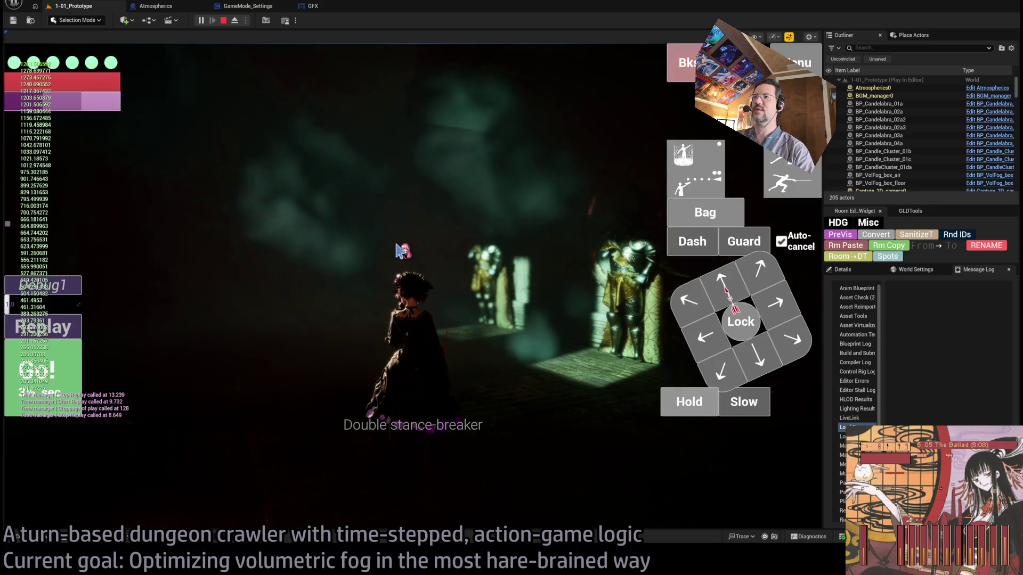
key(w)
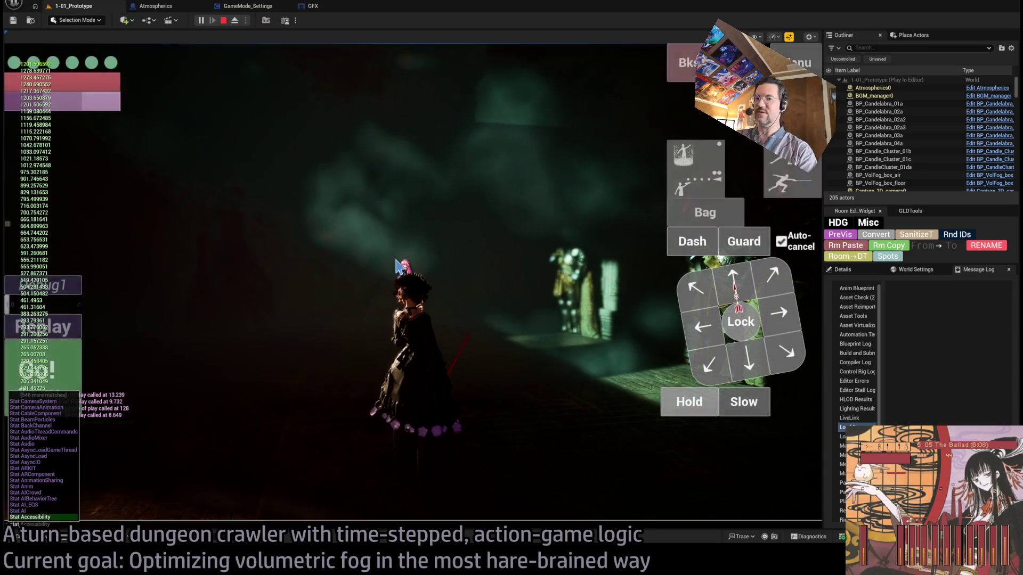
Step: Show frame-timing stats with the 'stat unit' console command
key(grave)
text(stat unit)
key(Return)
Step: Rotate the camera around the armour statues and warm-lit rooms to check performance
key(e)
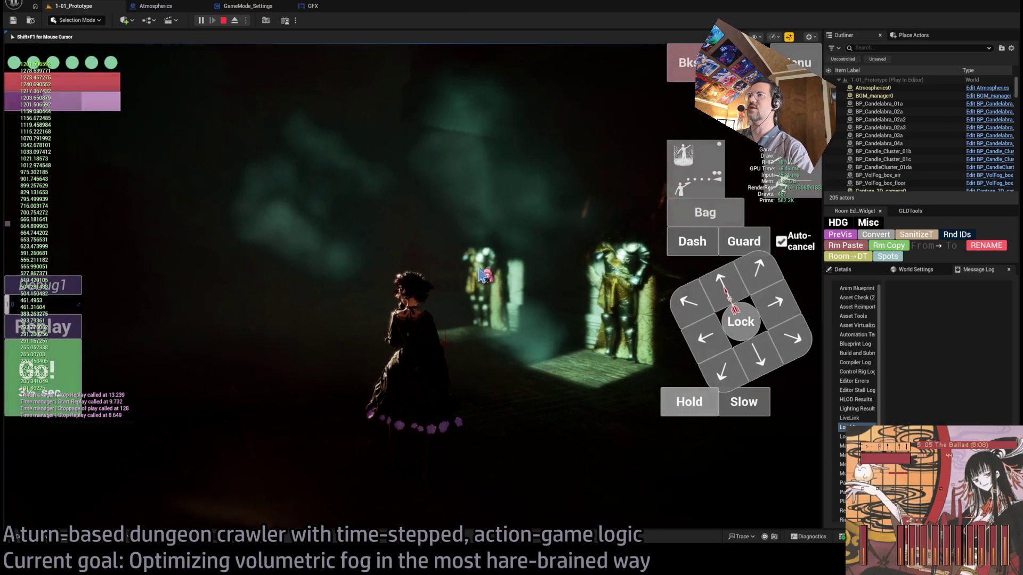
key(q)
key(e)
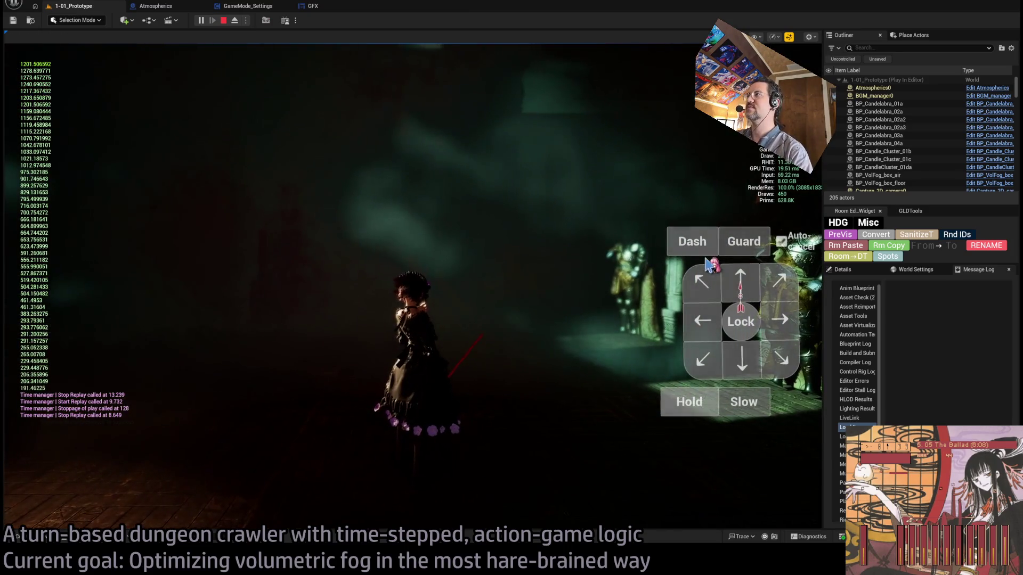
key(e)
key(q)
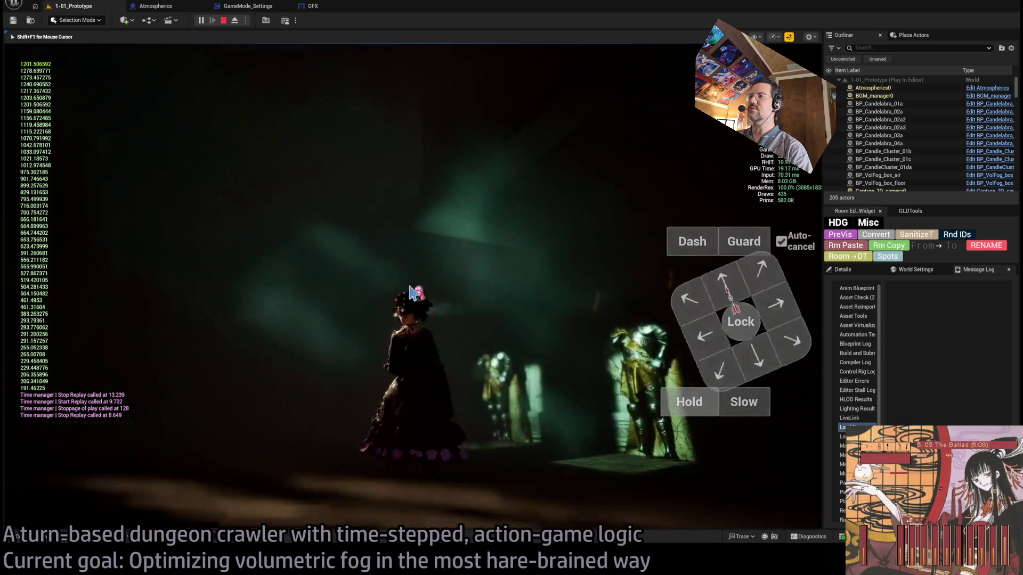
key(e)
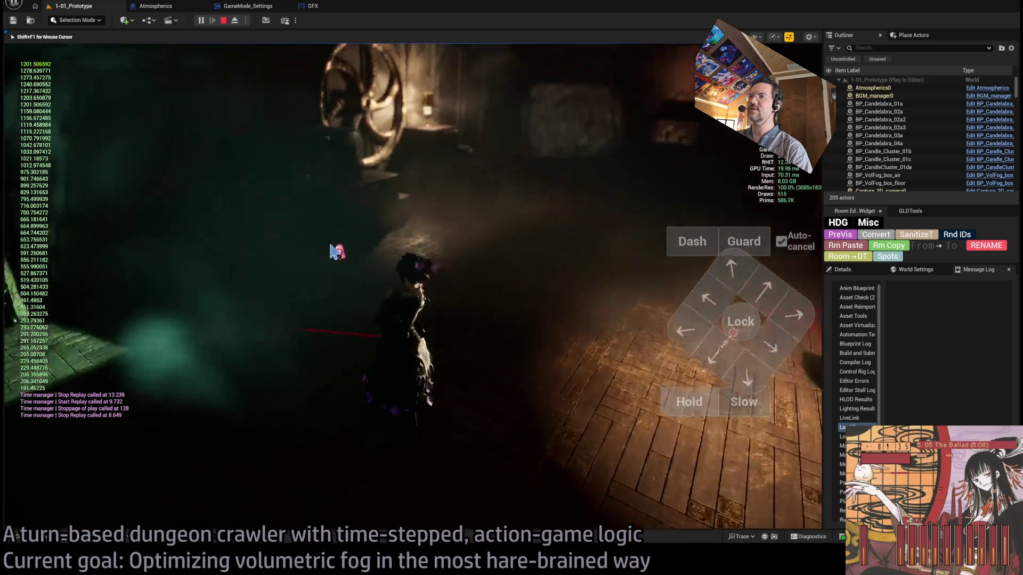
key(e)
key(q)
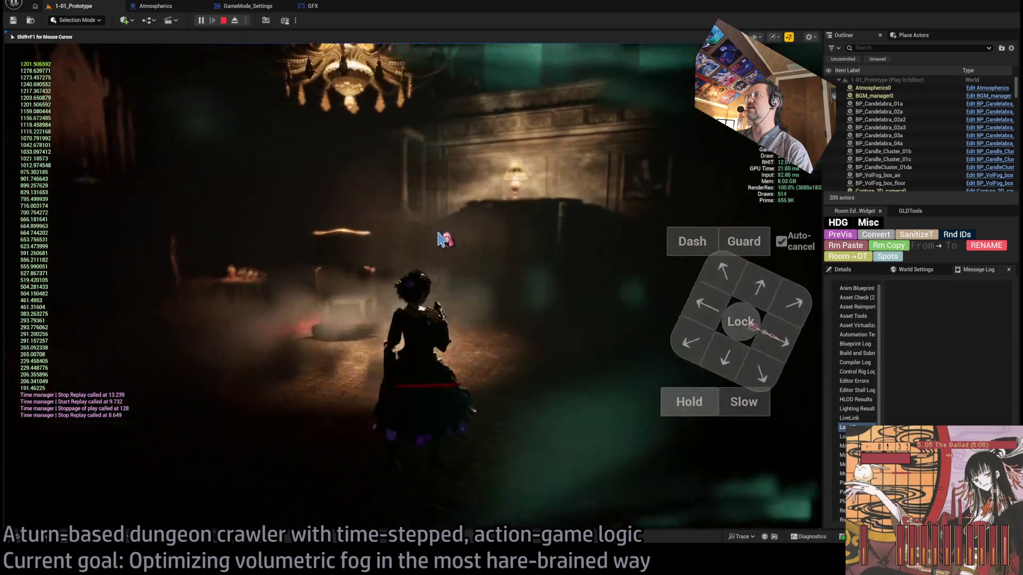
key(e)
key(e)
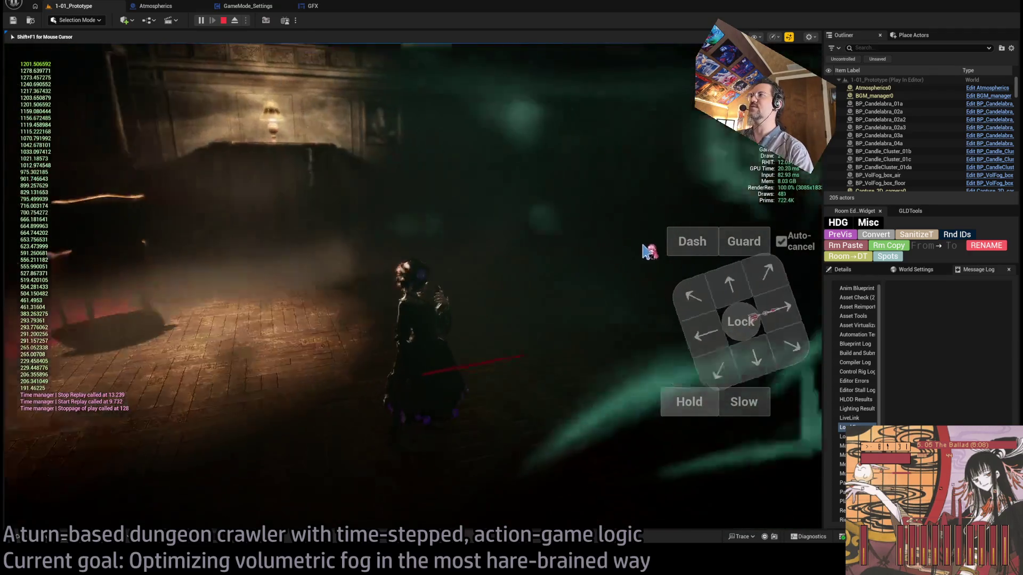
key(e)
key(e)
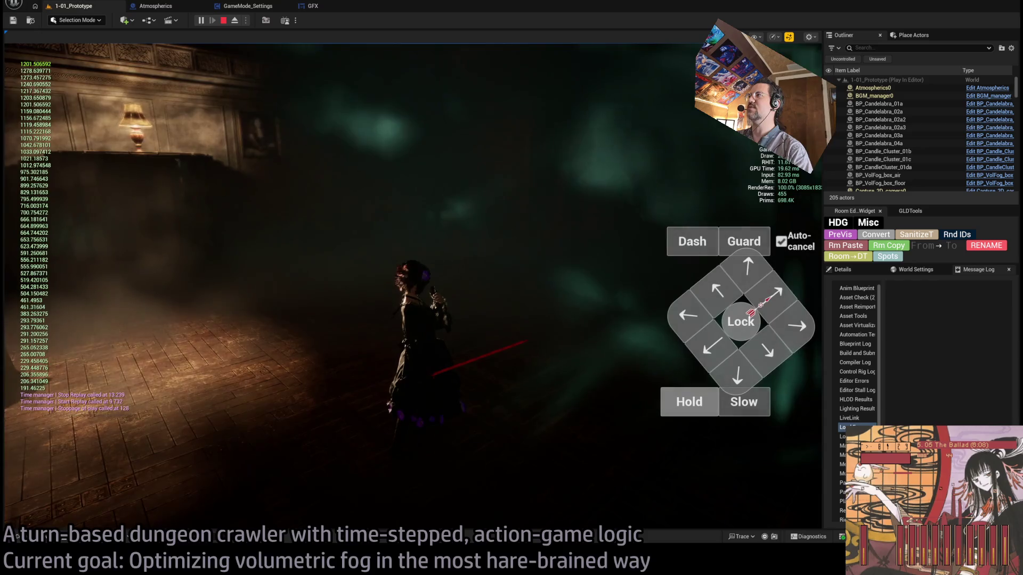
Step: Refocus the game view, turn to another room, and bring up the in-game graphics settings
mouse_move(366, 323)
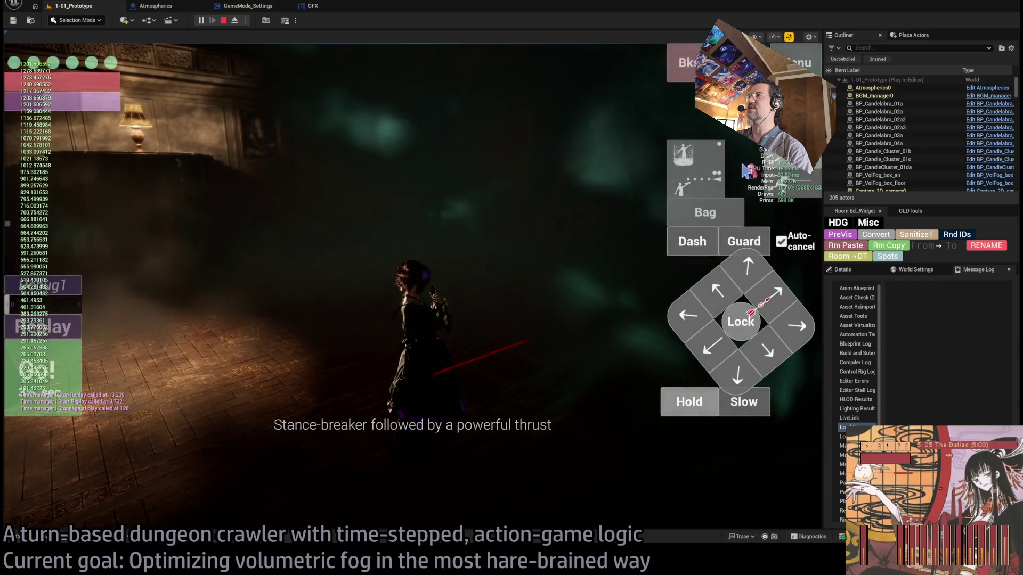
click(397, 308)
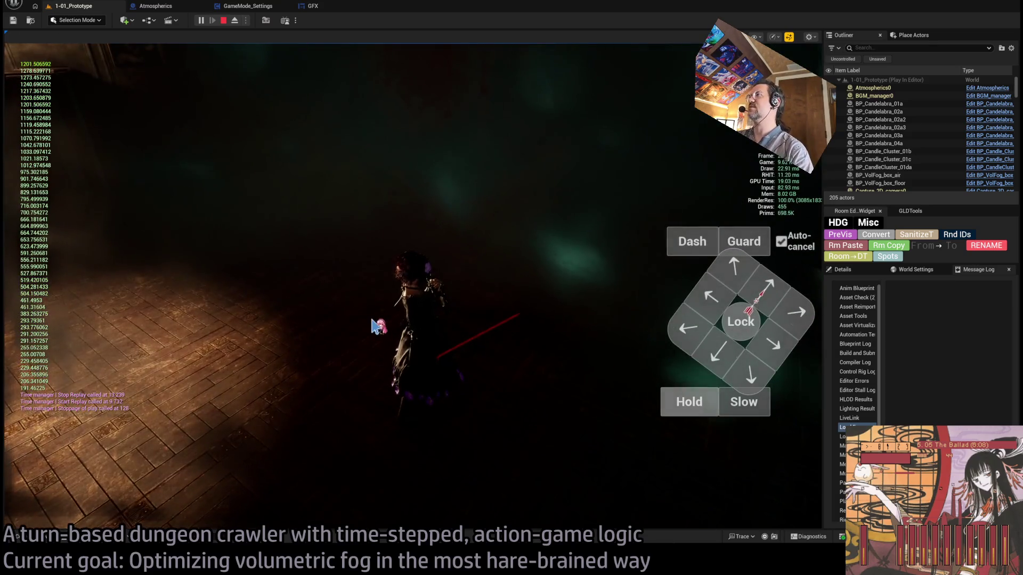
key(e)
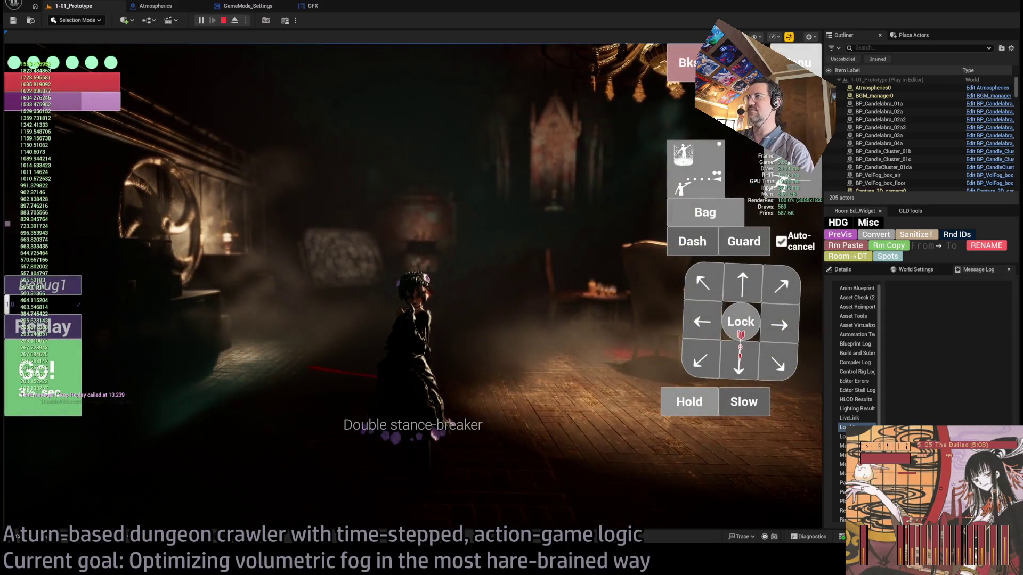
key(Escape)
Step: Close and reopen the in-game graphics settings, then resume play
click(498, 168)
key(Escape)
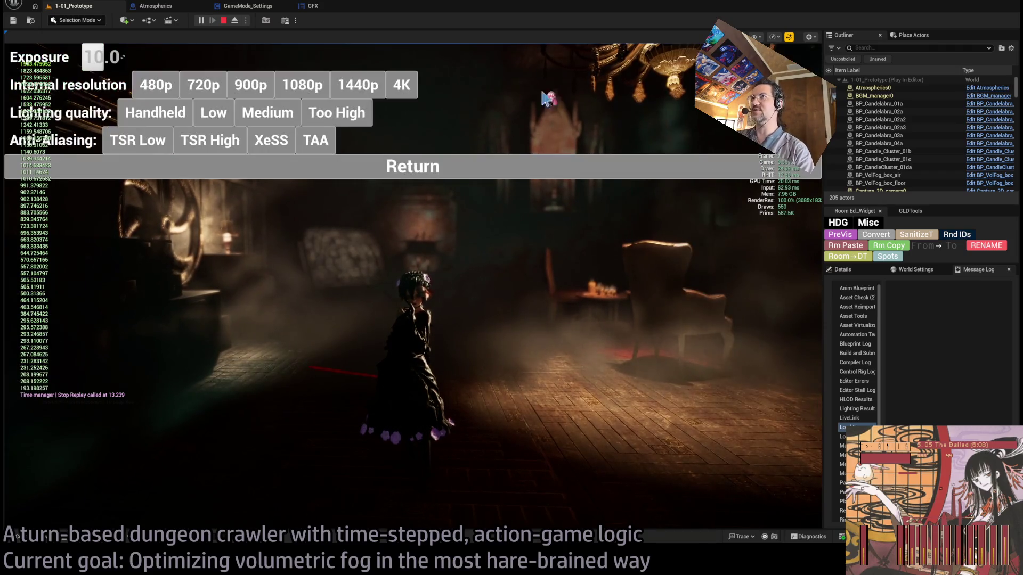
click(469, 166)
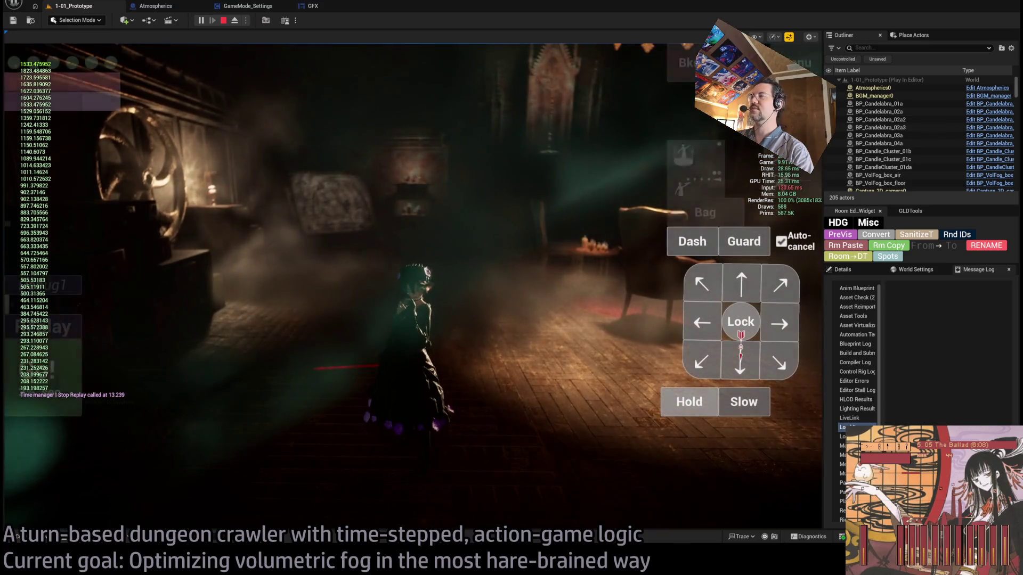
Step: Lower the internal render resolution to 74.2%, resume play, then open GameMode_Settings
key(Escape)
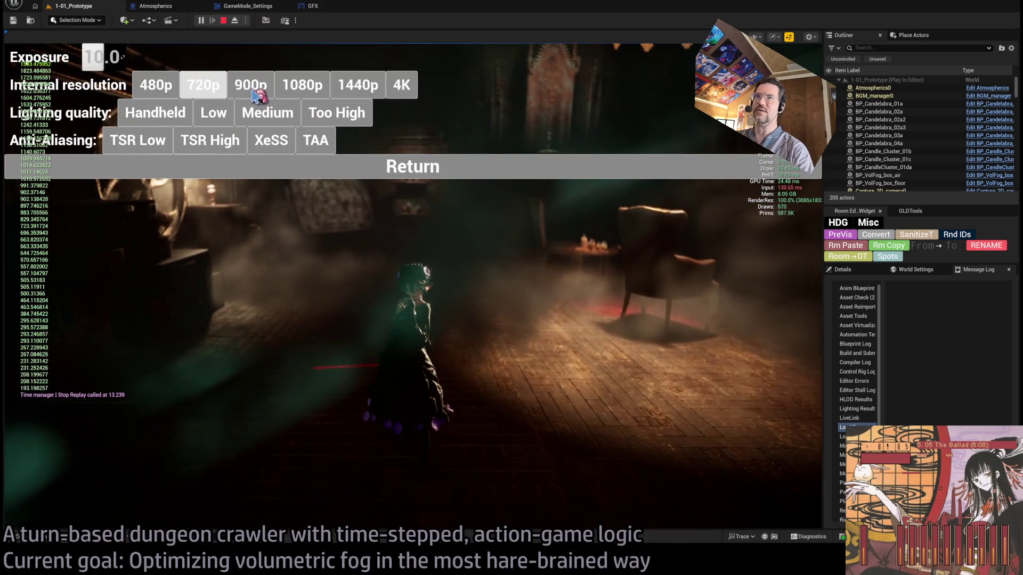
click(359, 85)
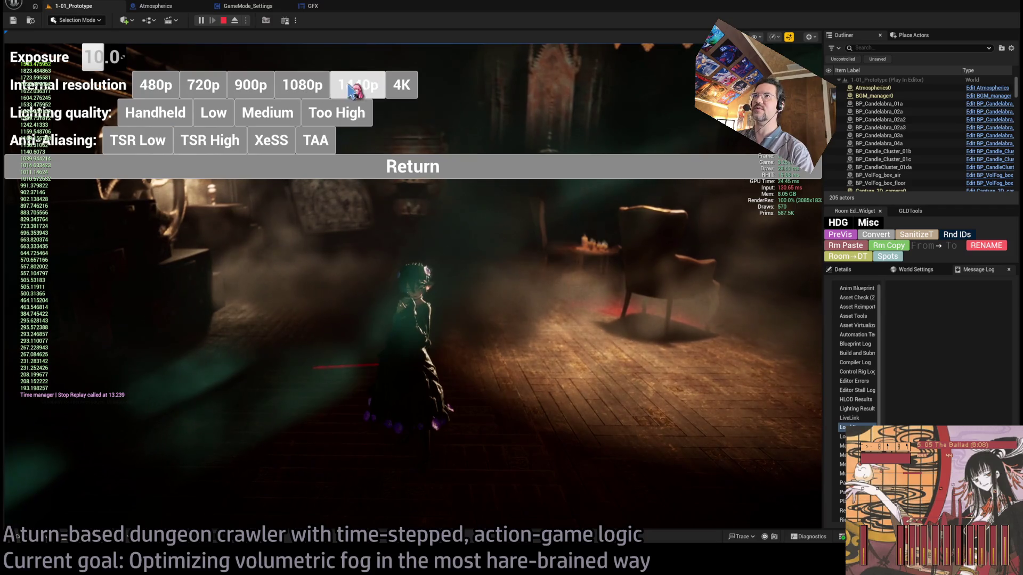
click(441, 167)
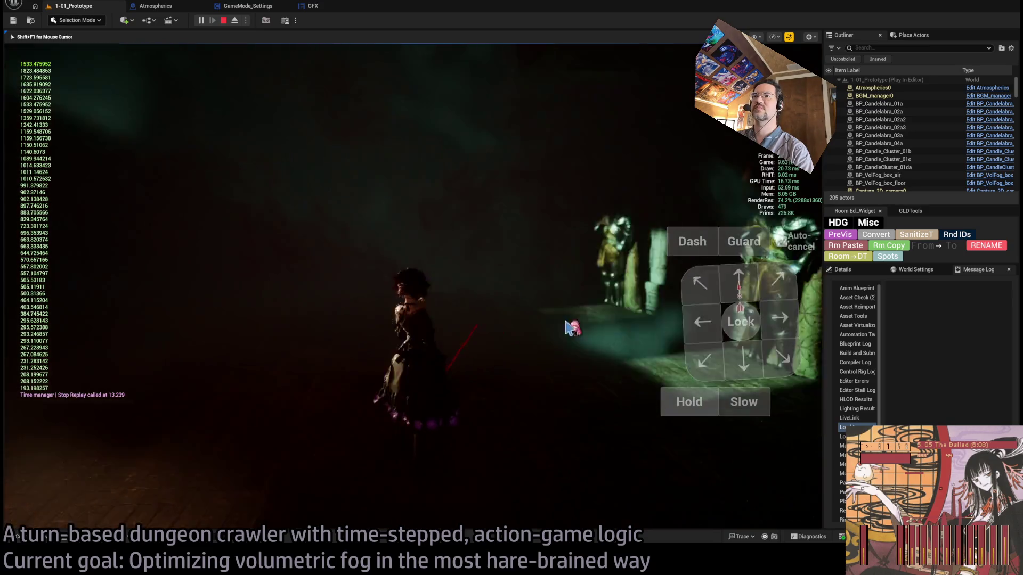
click(415, 299)
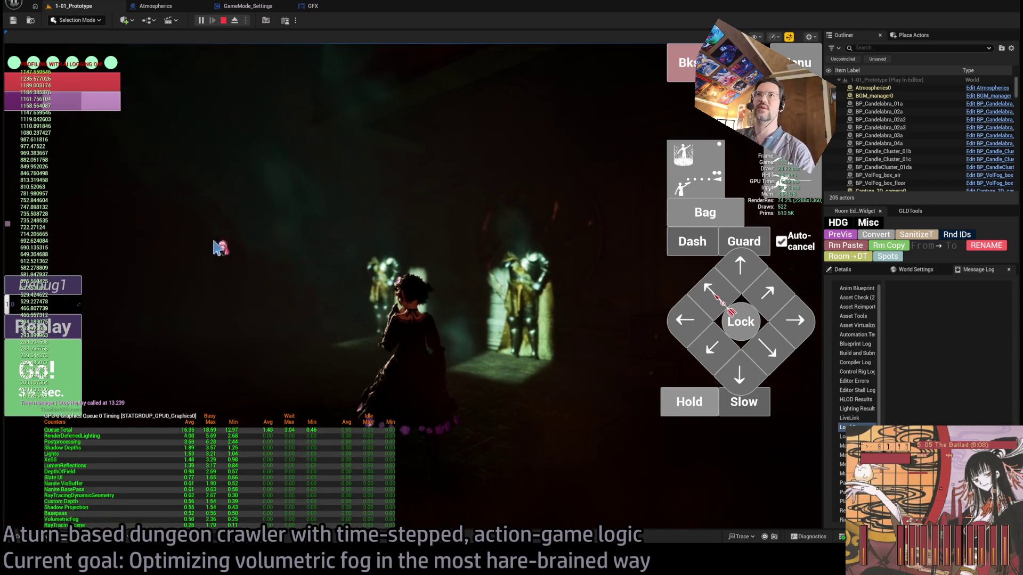
click(243, 7)
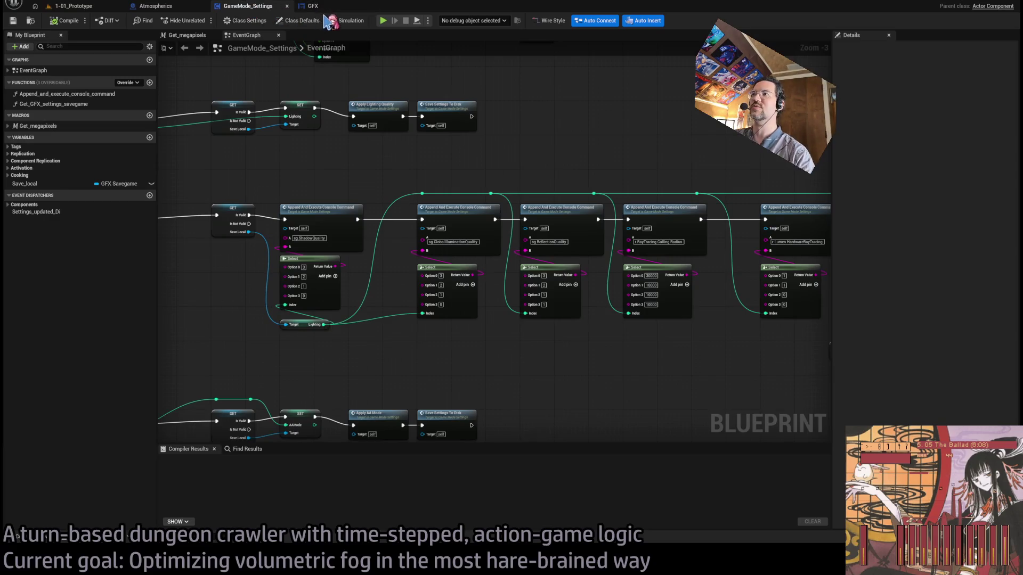
Step: Zoom around the GameMode_Settings resolution nodes, then bring back the Atmospherics graph
scroll(403, 179, down, 2)
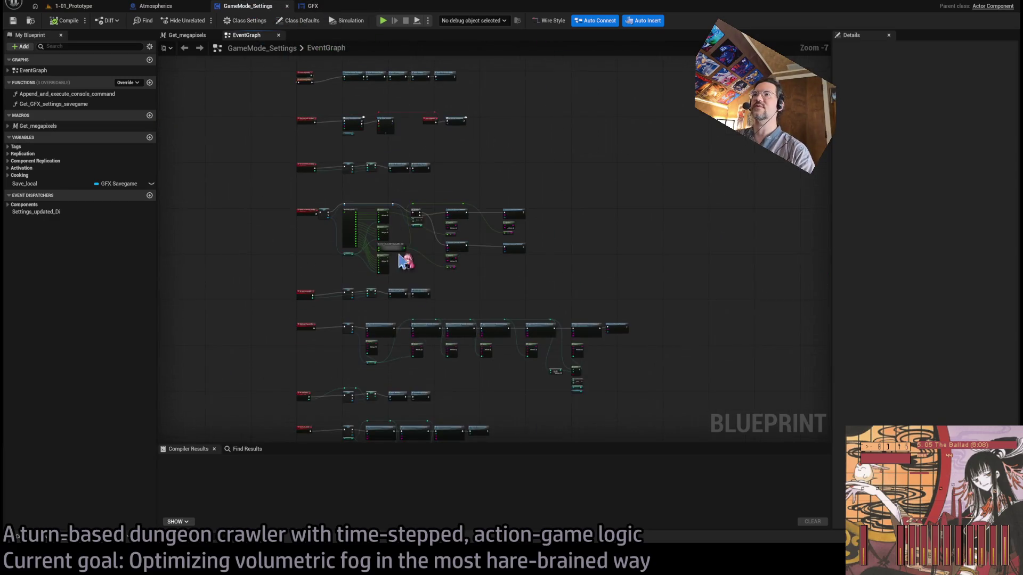
scroll(271, 250, up, 3)
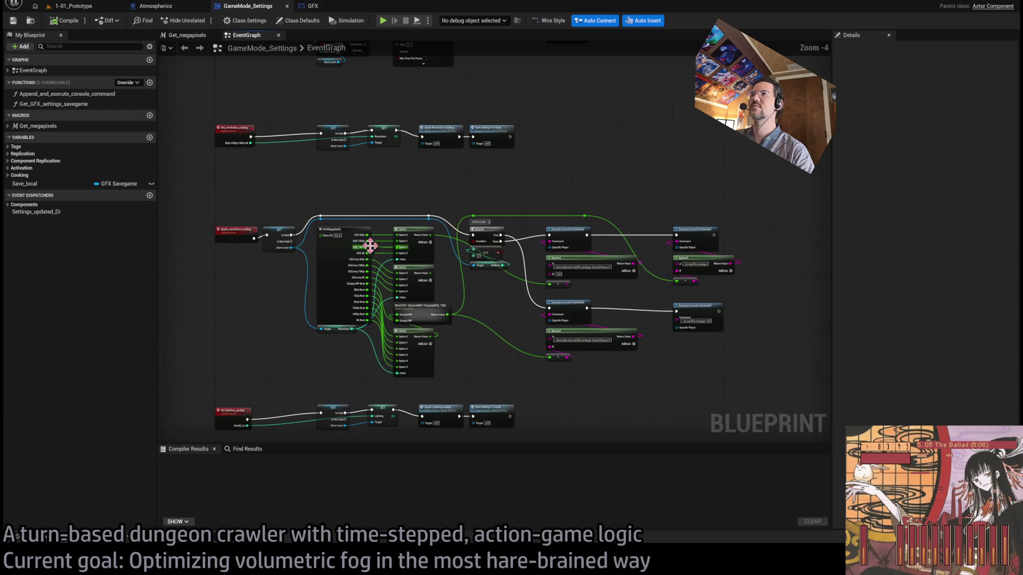
click(156, 5)
scroll(379, 241, down, 2)
scroll(384, 256, up, 4)
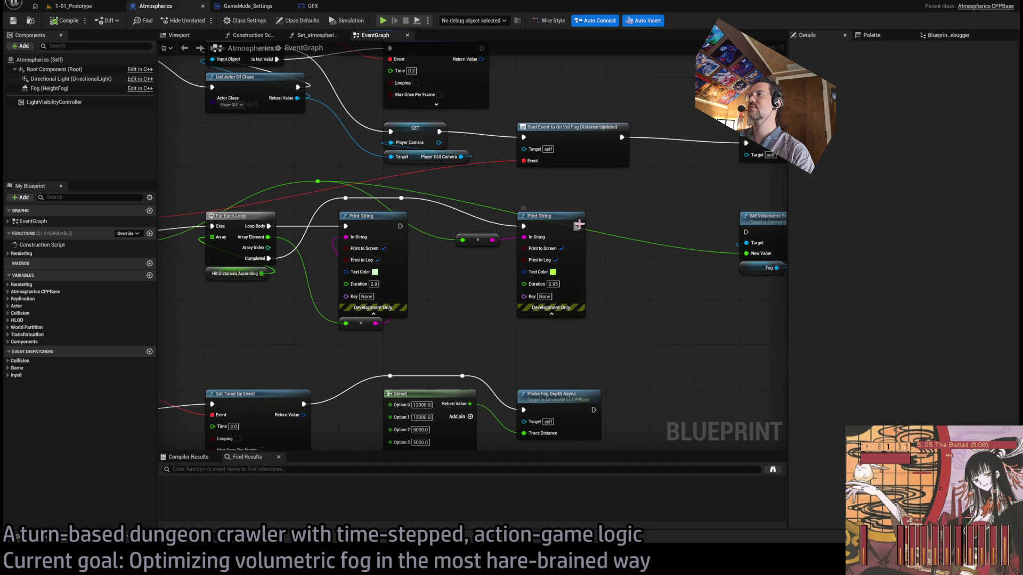
Step: Insert a Branch between DistancesUpdated and the For Each Loop, promoting its condition to a variable
scroll(669, 247, down, 2)
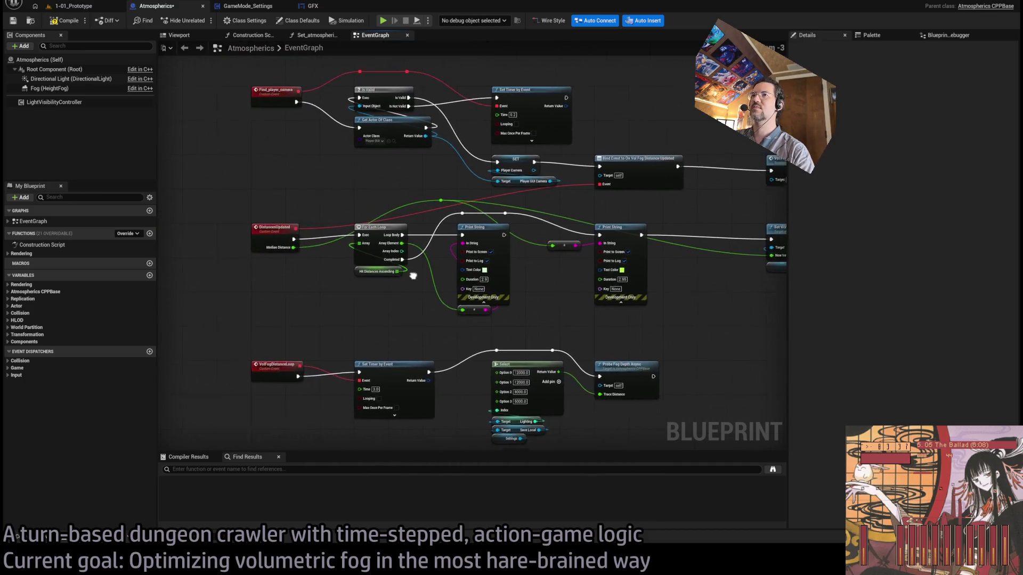
scroll(319, 291, up, 3)
click(315, 284)
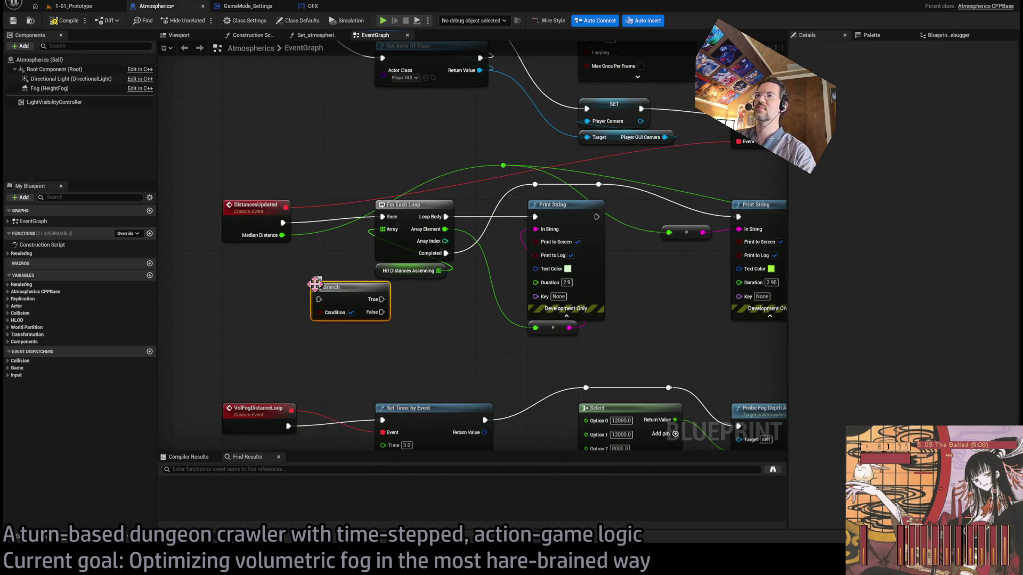
drag(290, 226, 319, 300)
drag(381, 299, 382, 217)
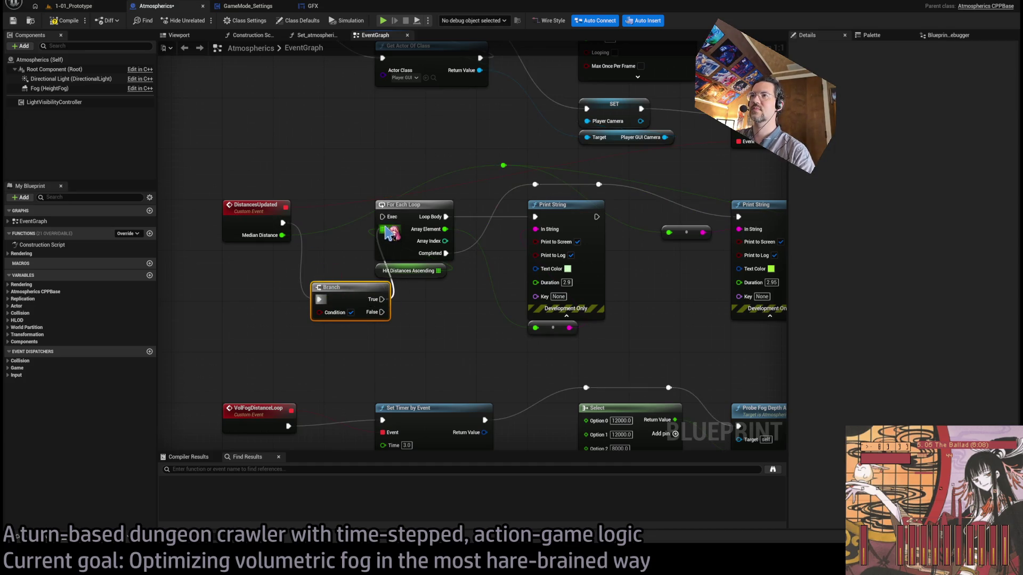
mouse_move(320, 312)
mouse_down()
mouse_move(165, 315)
mouse_move(258, 326)
mouse_up()
scroll(314, 346, down, 3)
key(Delete)
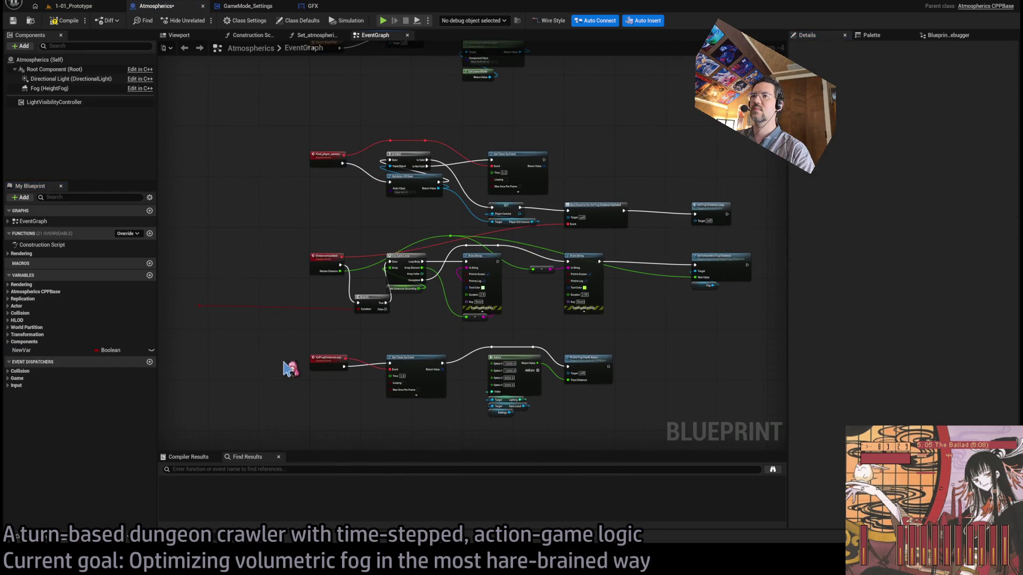
key(ctrl+z)
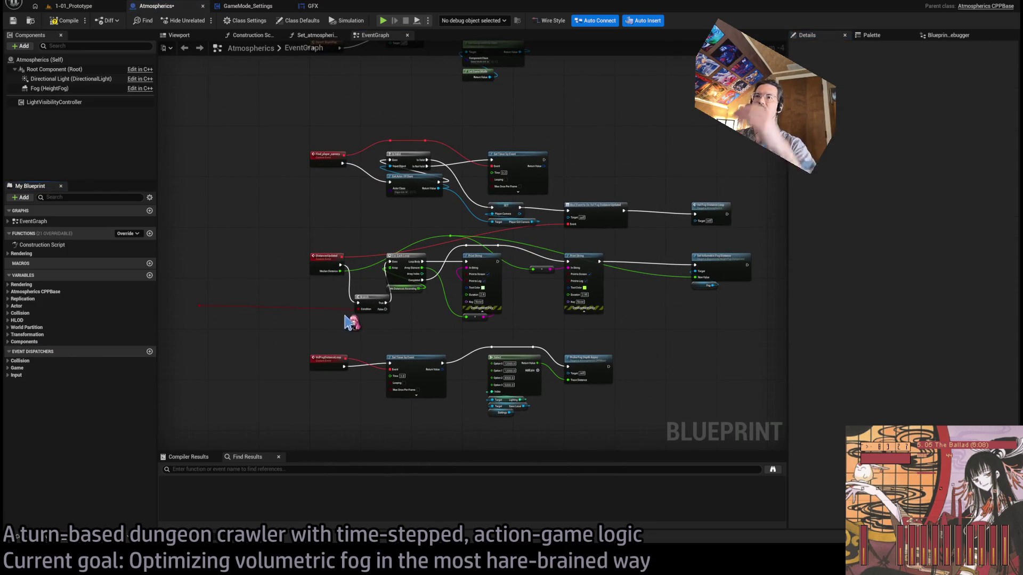
Step: Collapse the loop, Branch and print nodes into a node named Debug_print_distances
mouse_move(499, 335)
mouse_down()
mouse_move(698, 260)
mouse_move(678, 294)
mouse_up()
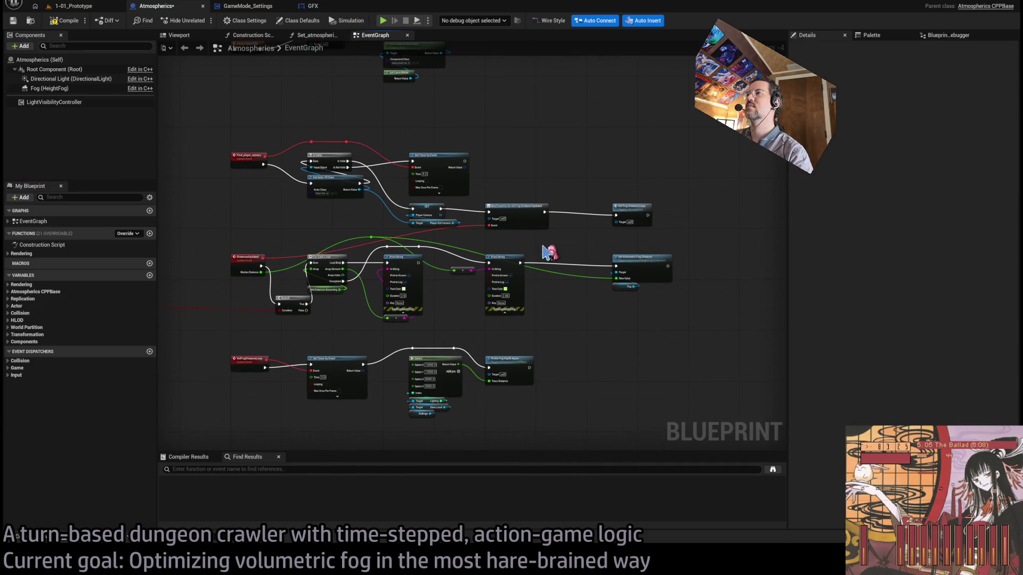
mouse_move(542, 246)
mouse_down()
mouse_move(343, 327)
mouse_move(302, 331)
mouse_up()
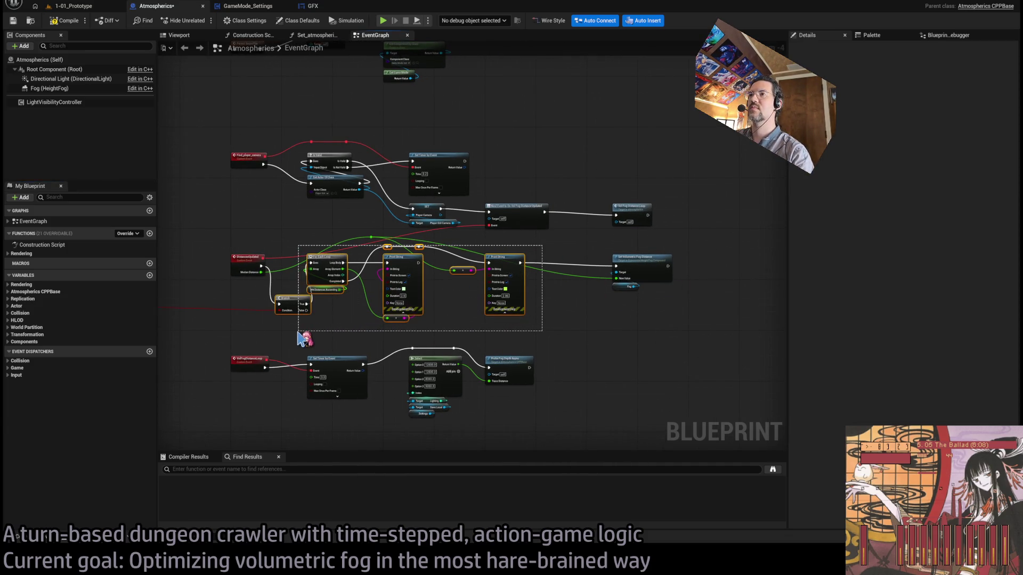
scroll(431, 234, up, 2)
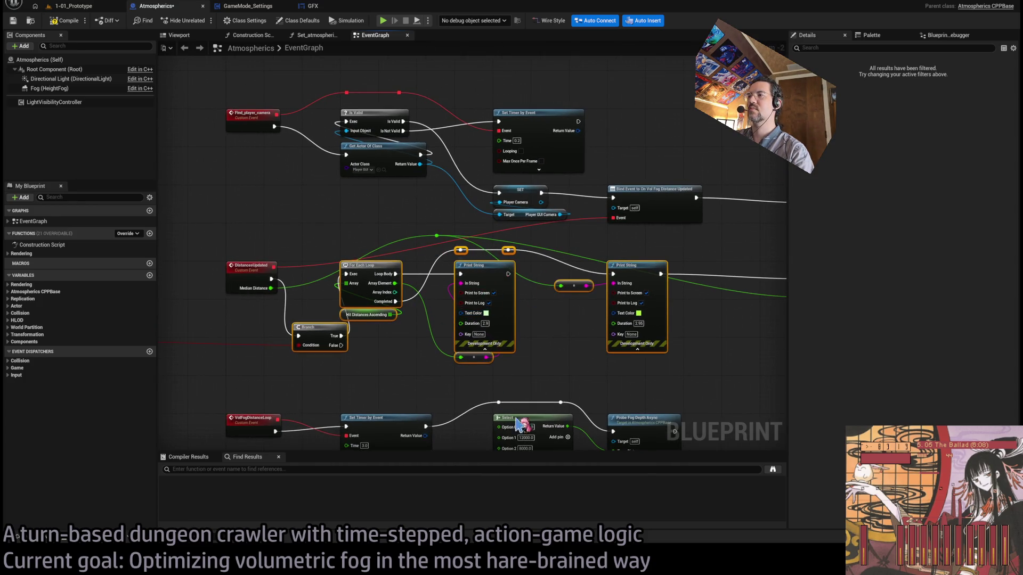
key(ctrl+g)
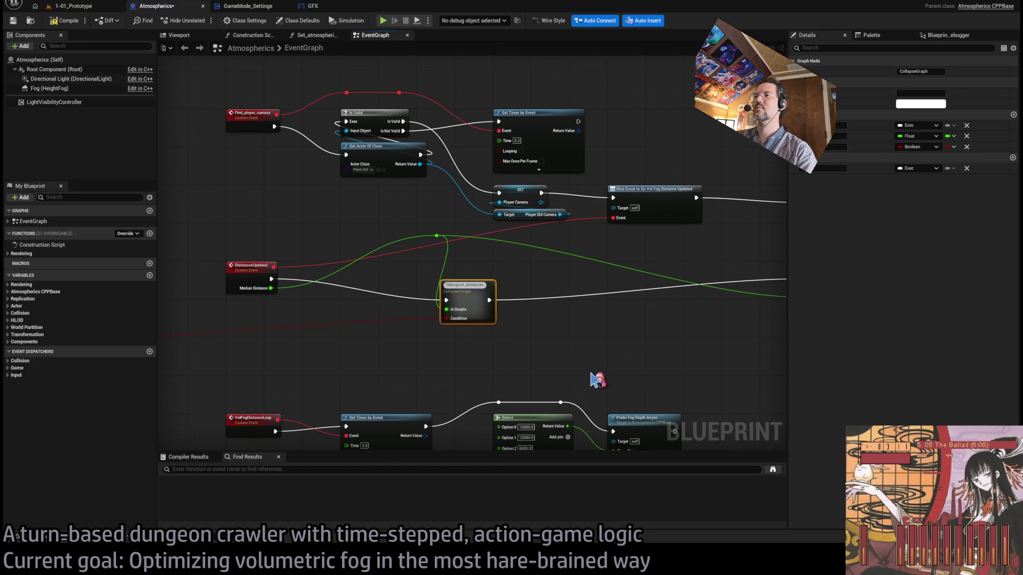
key(Return)
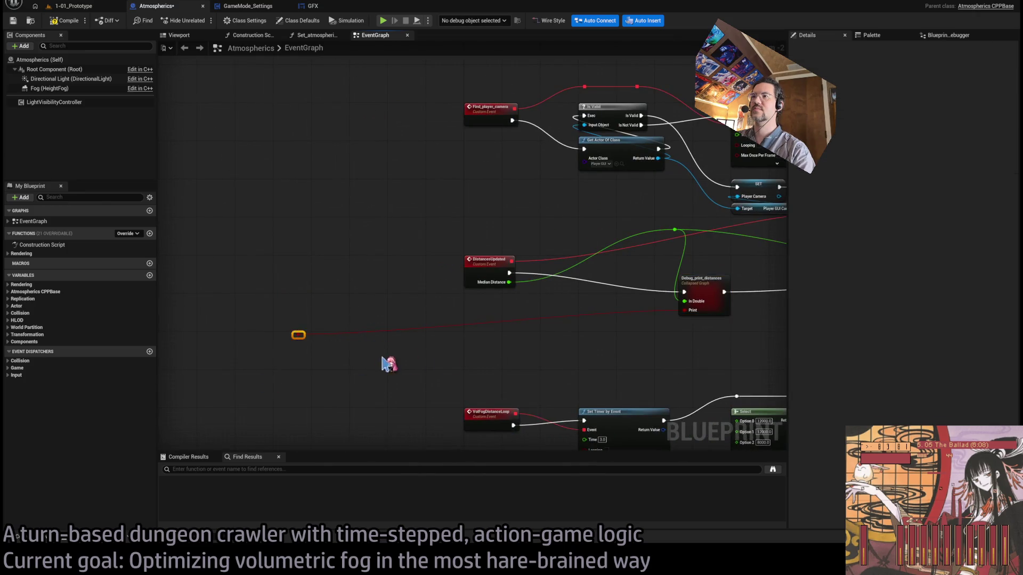
Step: Wire Median Distance into the Median input and place Set Volumetric Fog Distance beside the debug node
scroll(587, 299, up, 2)
drag(568, 252, 562, 251)
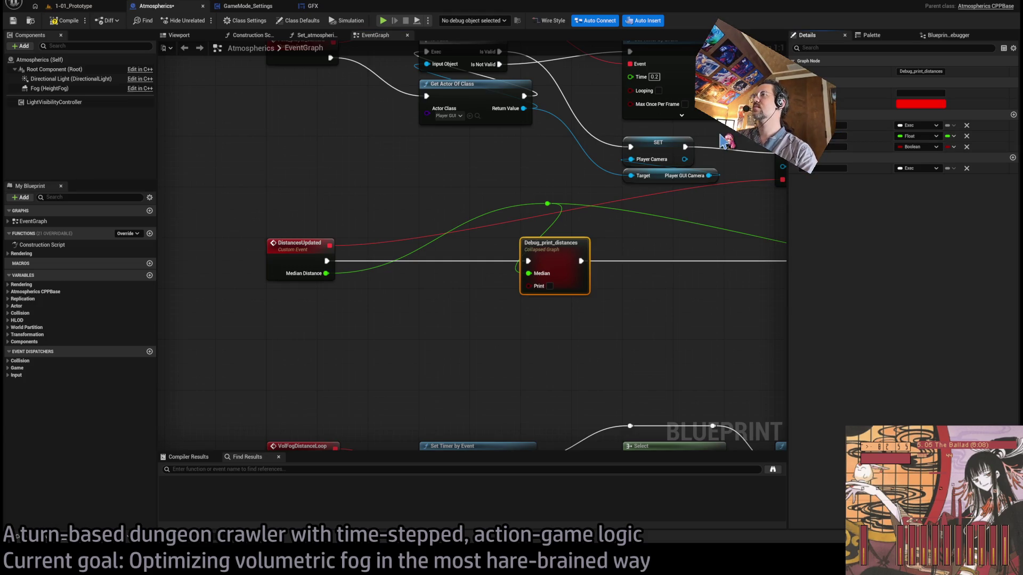
drag(326, 274, 528, 273)
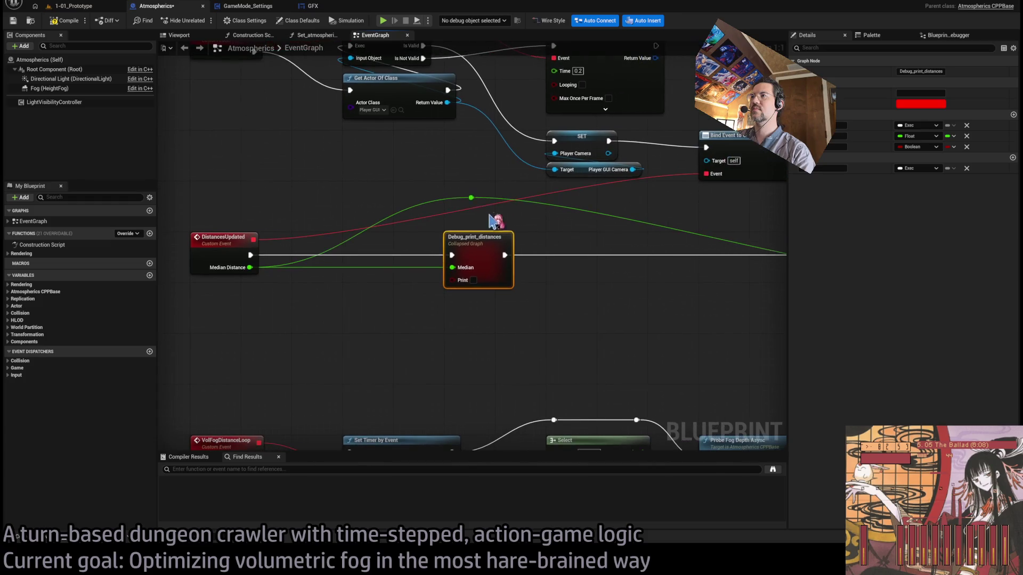
click(472, 198)
scroll(423, 228, down, 3)
drag(679, 251, 440, 250)
scroll(320, 228, up, 2)
drag(304, 208, 287, 233)
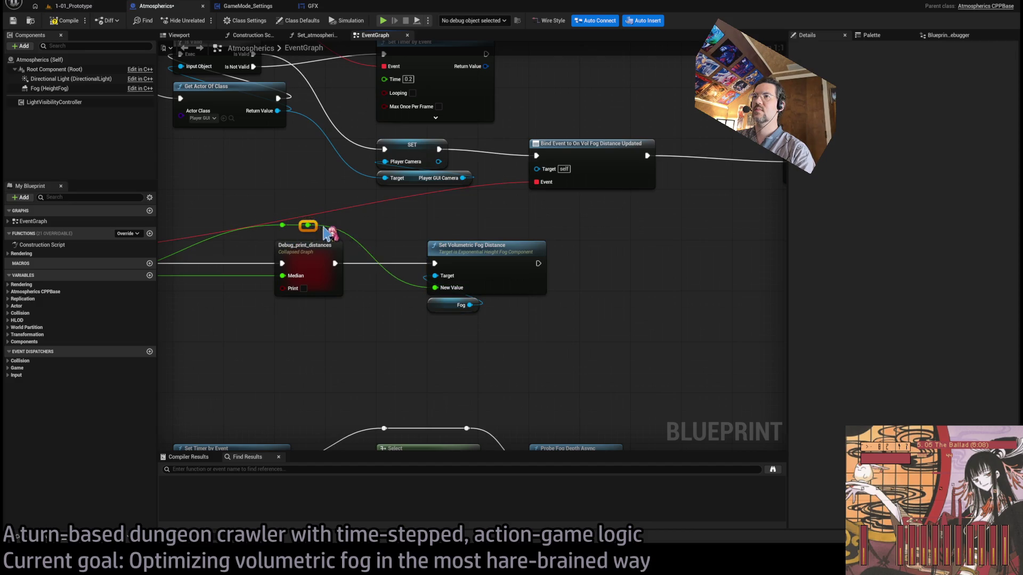
Step: Add another reroute knot on the green wire and shift the debug group left
key(f)
double_click(509, 253)
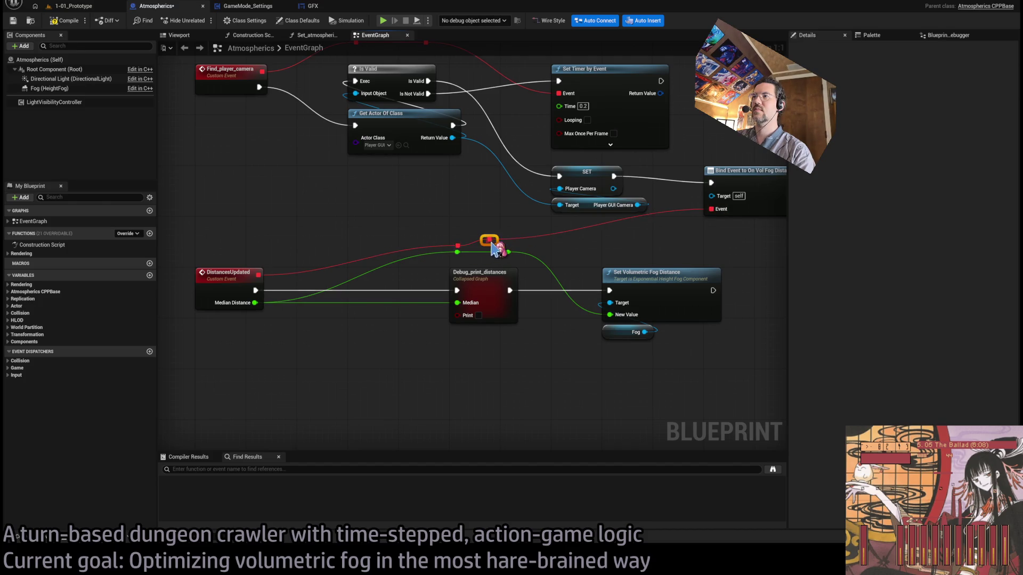
drag(412, 223, 667, 393)
drag(495, 274, 433, 255)
click(413, 251)
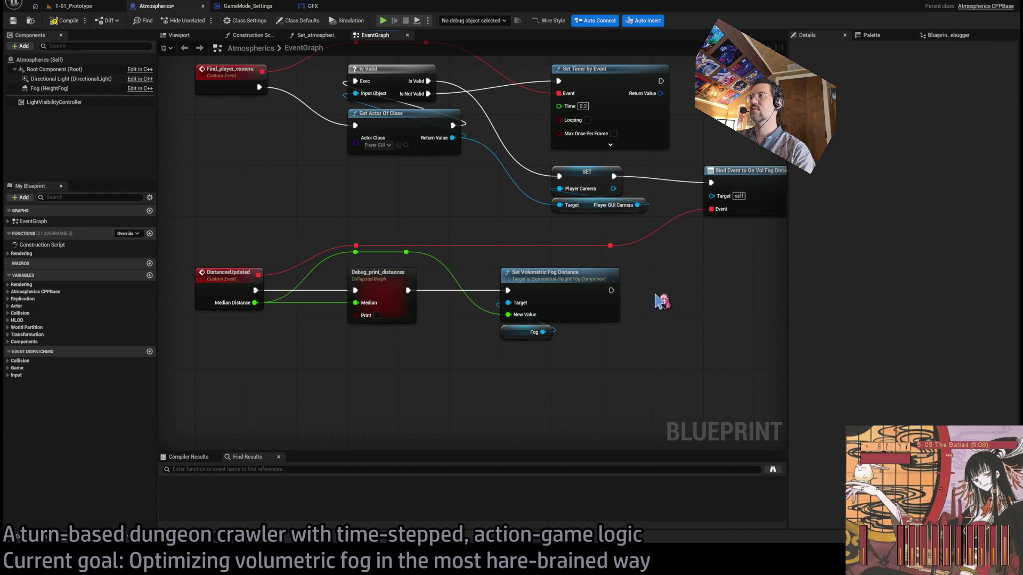
drag(650, 299, 650, 263)
drag(617, 326, 441, 274)
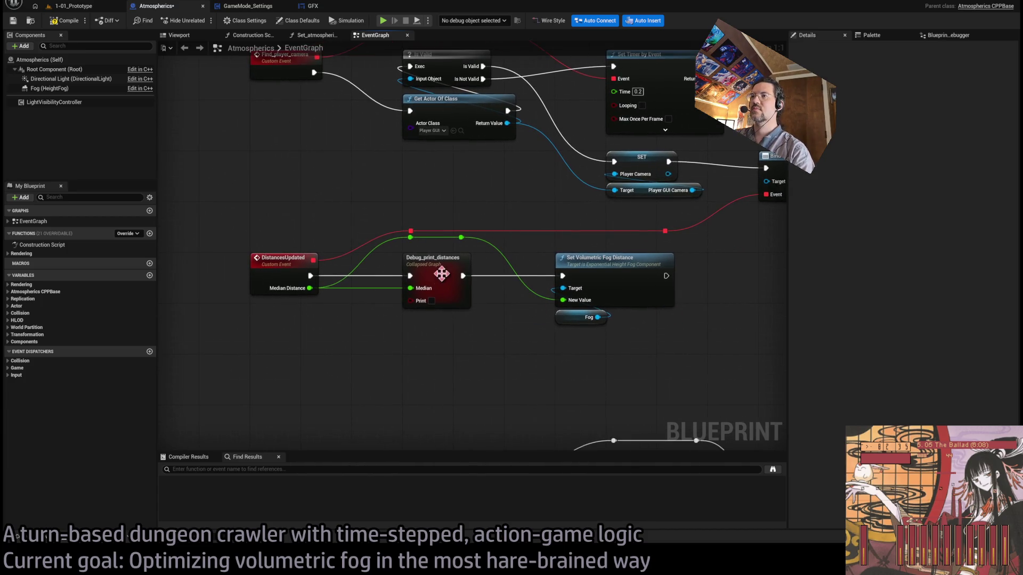
Step: Open Debug_print_distances and arrange the Inputs, loop, print and Branch nodes
double_click(442, 273)
mouse_move(351, 275)
mouse_down()
mouse_move(265, 253)
mouse_move(329, 253)
mouse_up()
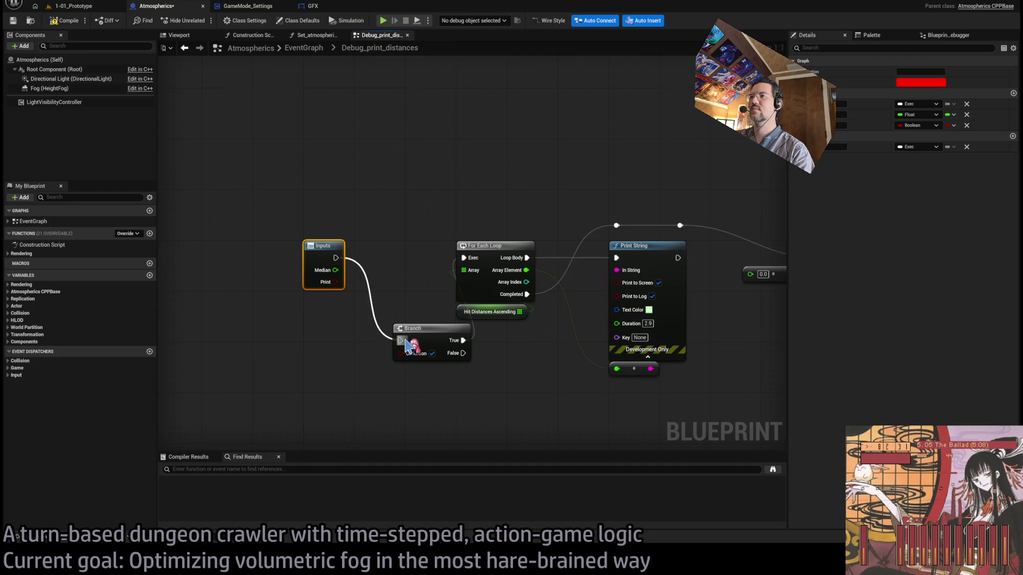
scroll(334, 258, down, 3)
scroll(469, 319, up, 2)
mouse_move(708, 274)
mouse_down()
mouse_move(468, 389)
mouse_move(422, 291)
mouse_up()
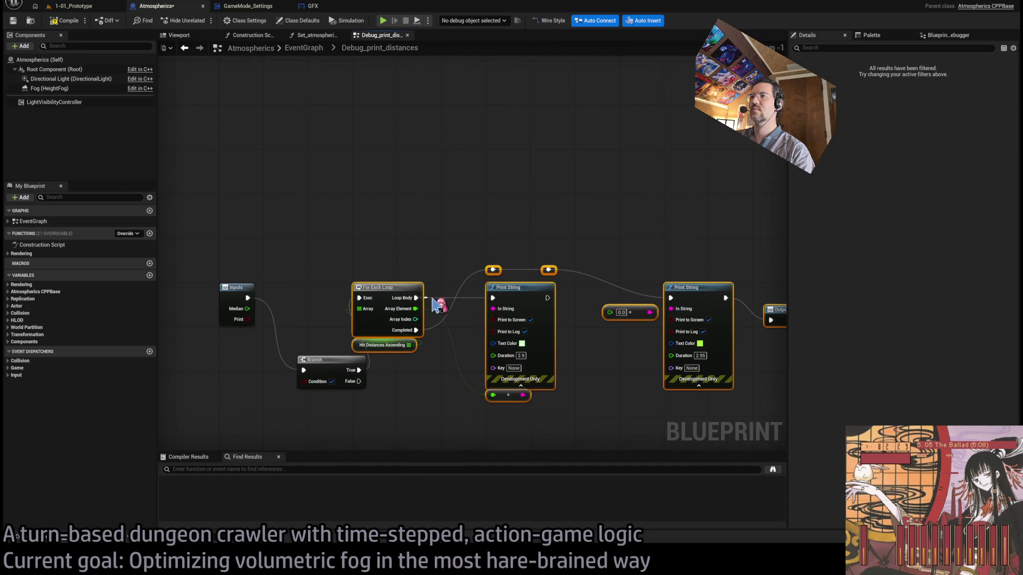
scroll(564, 232, down, 2)
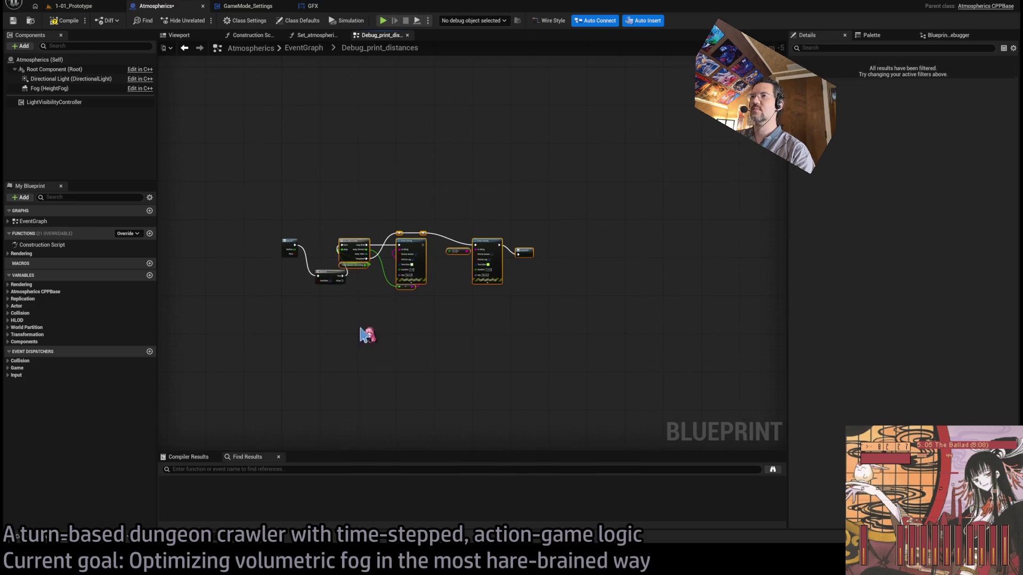
scroll(378, 254, up, 3)
drag(318, 226, 429, 233)
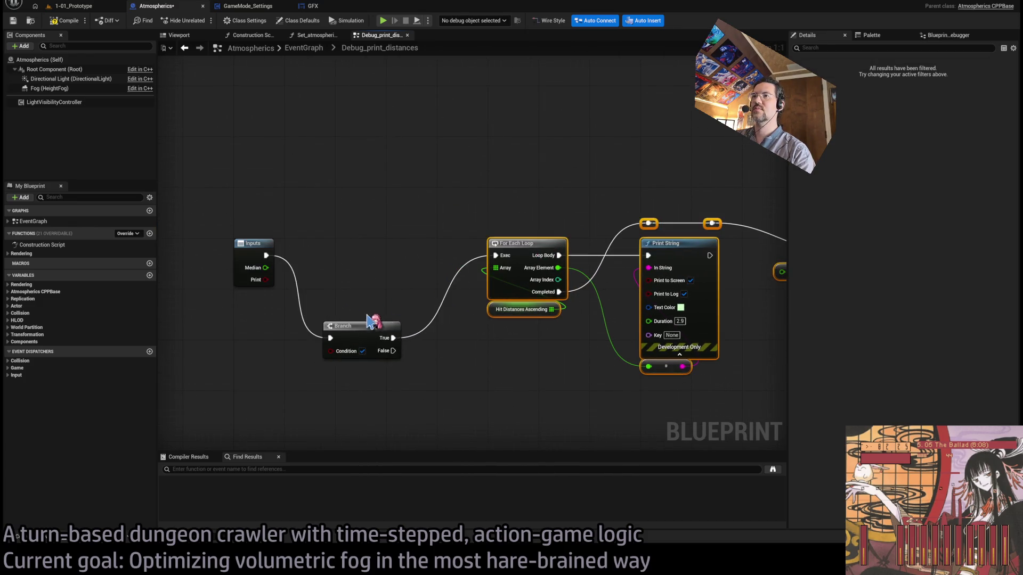
drag(367, 322, 378, 245)
Step: Wire the Print input to the Branch condition and the execution wire to Outputs
mouse_move(272, 281)
mouse_down()
mouse_move(354, 270)
mouse_move(345, 268)
mouse_move(496, 223)
mouse_up()
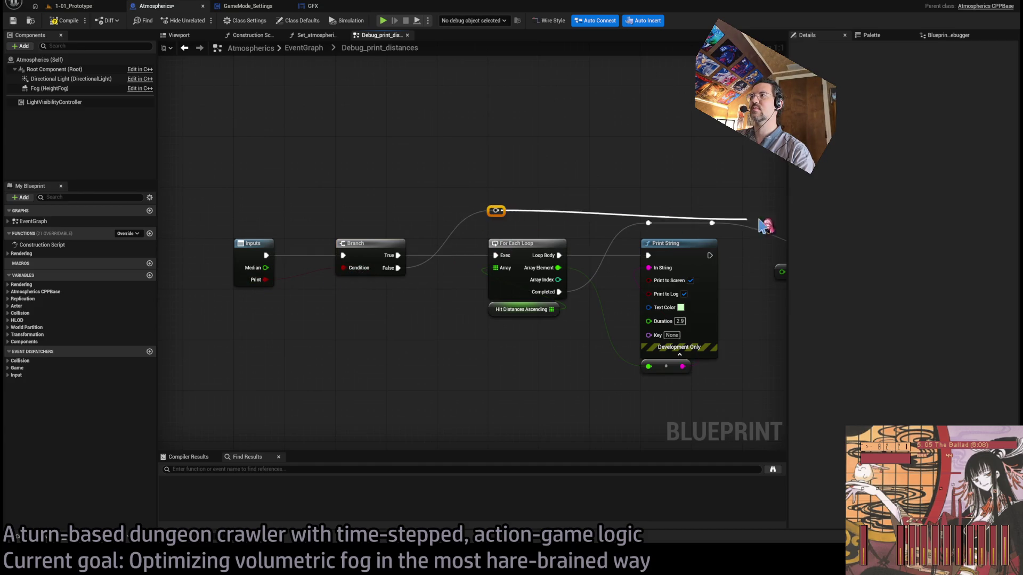
mouse_move(765, 225)
mouse_down()
mouse_move(605, 210)
mouse_move(664, 276)
mouse_move(729, 254)
mouse_up()
click(336, 168)
drag(476, 282, 761, 304)
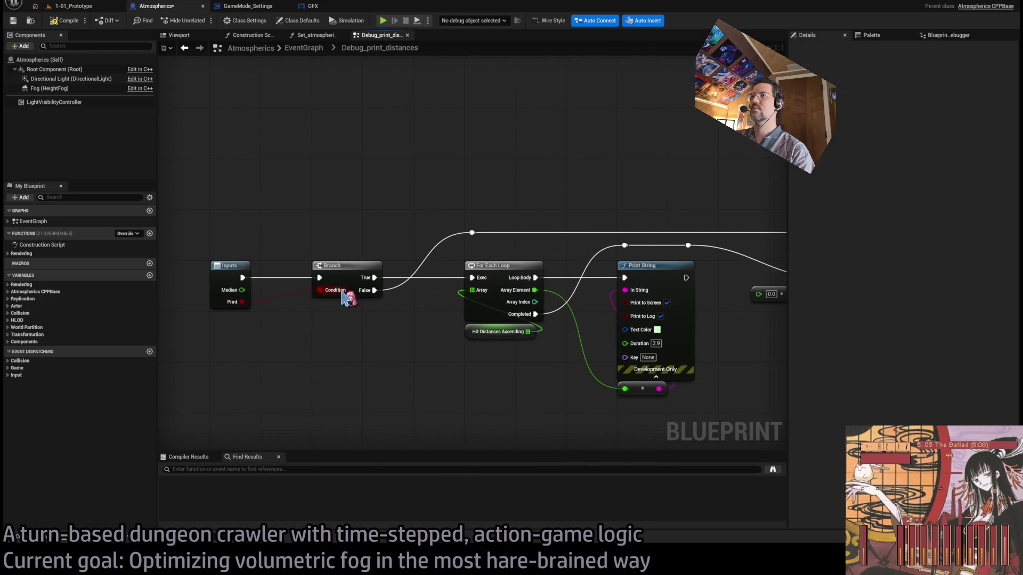
Step: Feed the Median input into the print conversion node, then return to the EventGraph
mouse_move(247, 291)
mouse_down()
mouse_move(314, 249)
mouse_move(717, 246)
mouse_move(692, 239)
mouse_up()
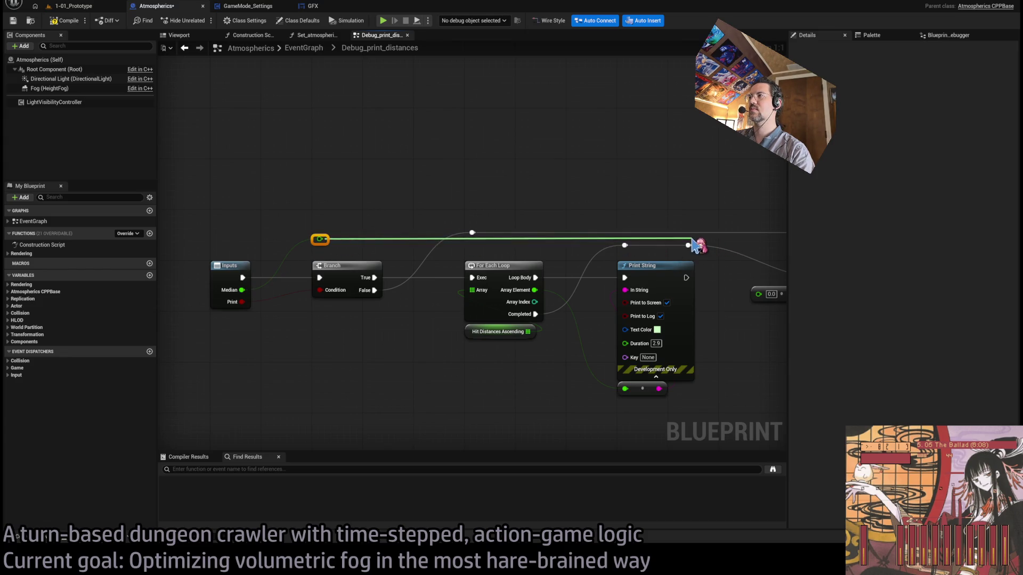
drag(760, 310, 759, 297)
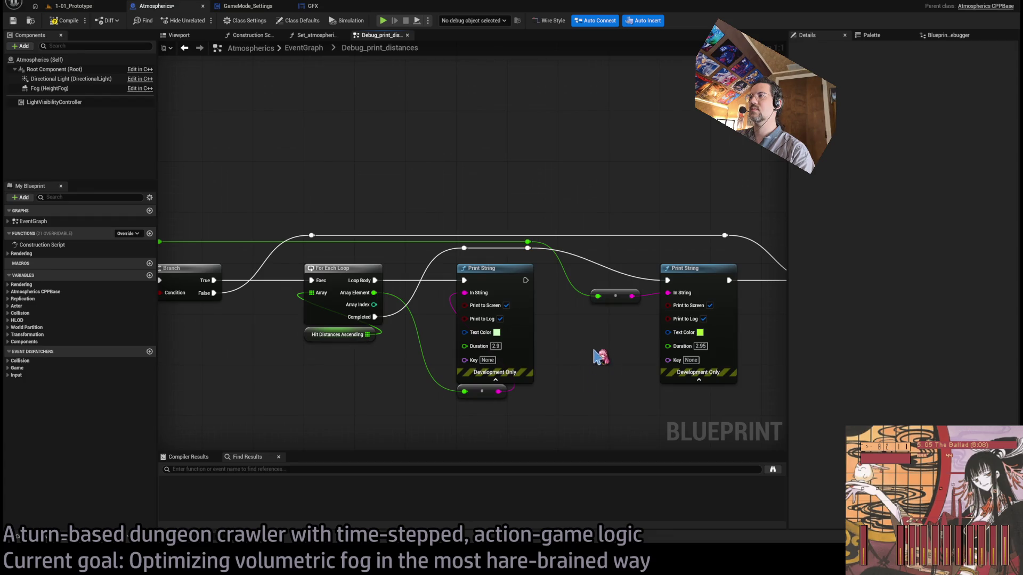
mouse_move(628, 340)
mouse_down()
mouse_move(559, 269)
mouse_move(655, 338)
mouse_move(495, 335)
mouse_move(692, 336)
mouse_up()
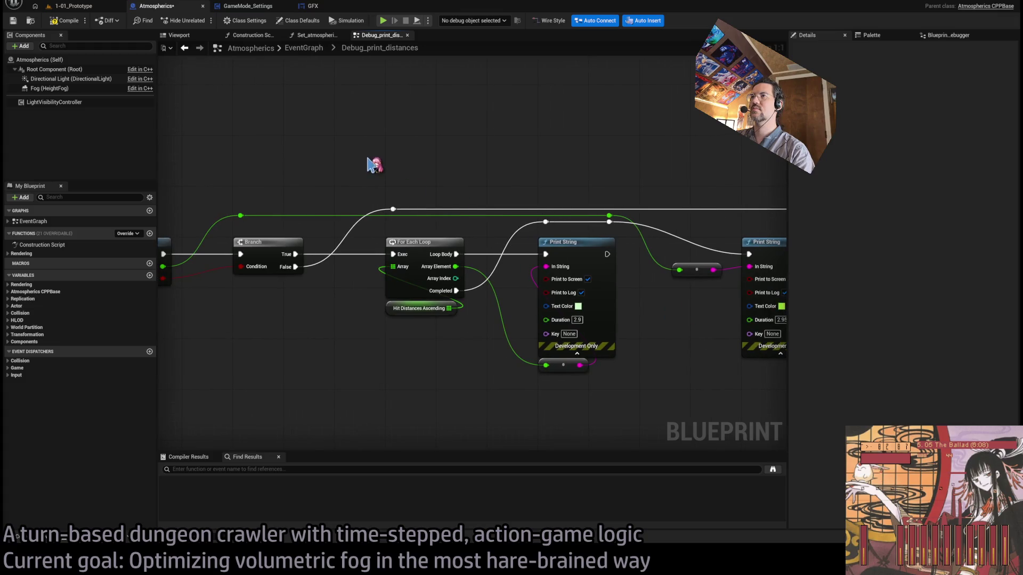
click(319, 49)
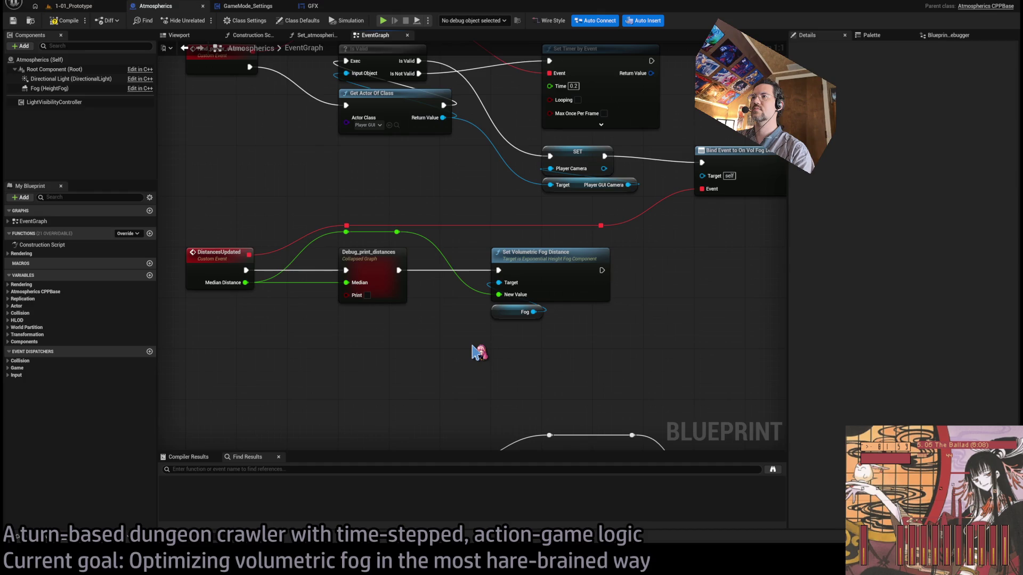
double_click(366, 252)
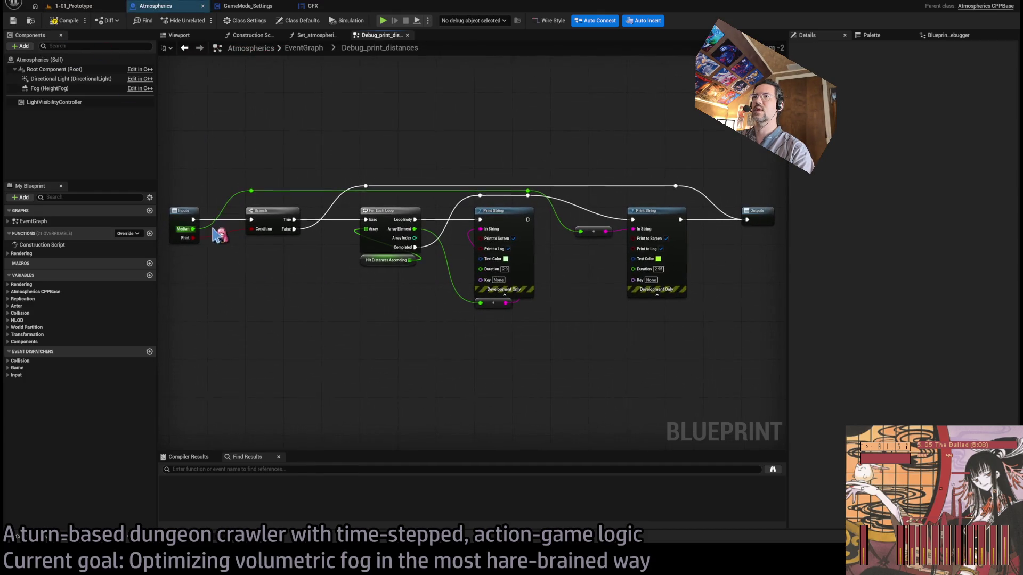
click(303, 48)
Step: Play-test the 1-01_Prototype level with a queued hold, then stop the session
click(74, 6)
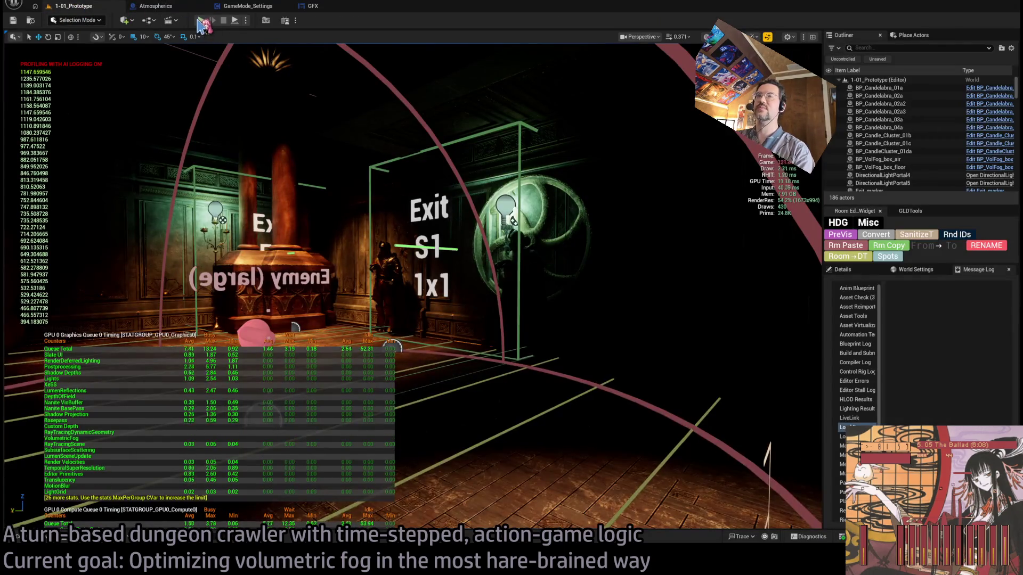
click(201, 20)
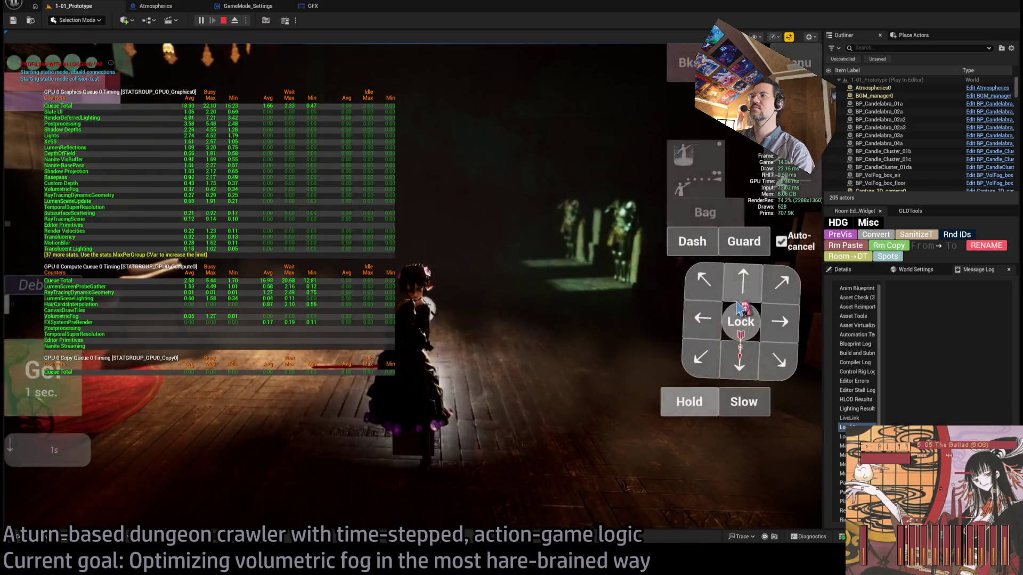
click(687, 404)
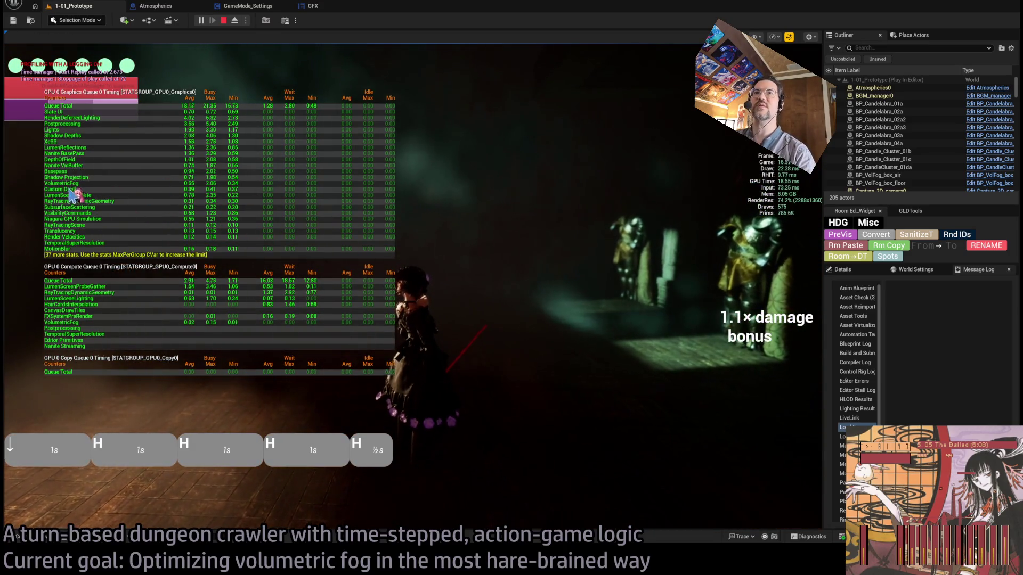
key(Escape)
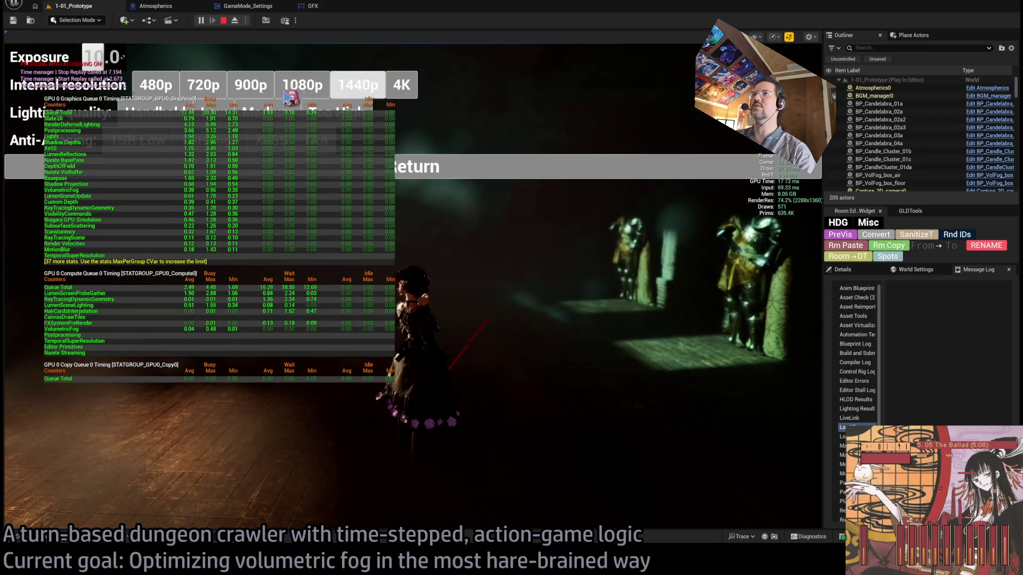
click(448, 171)
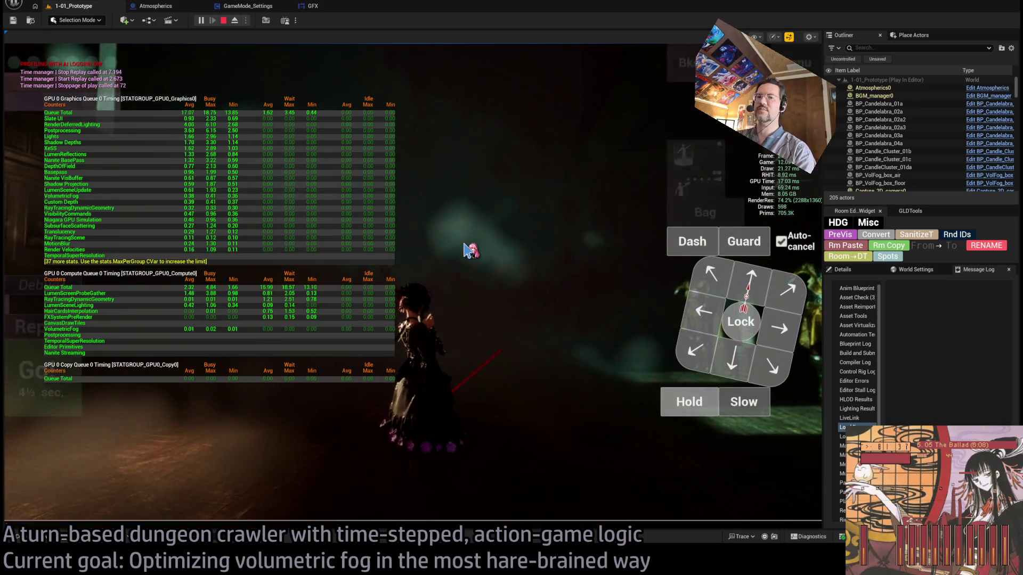
key(Escape)
Step: Toggle the performance stats with 'stat unit' and another stat command, then return to Atmospherics
click(483, 246)
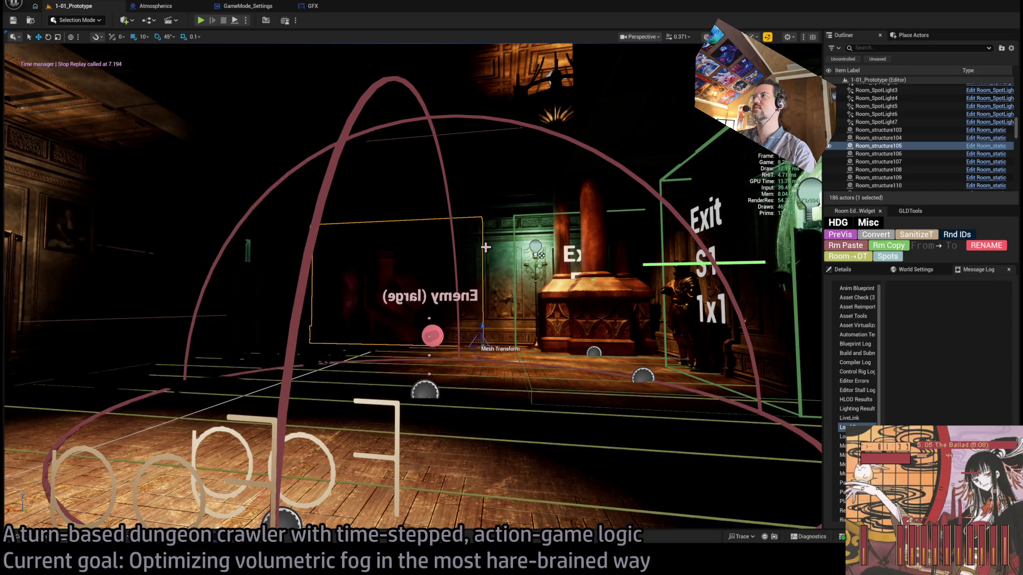
key(grave)
key(grave)
text(stat unit)
key(Return)
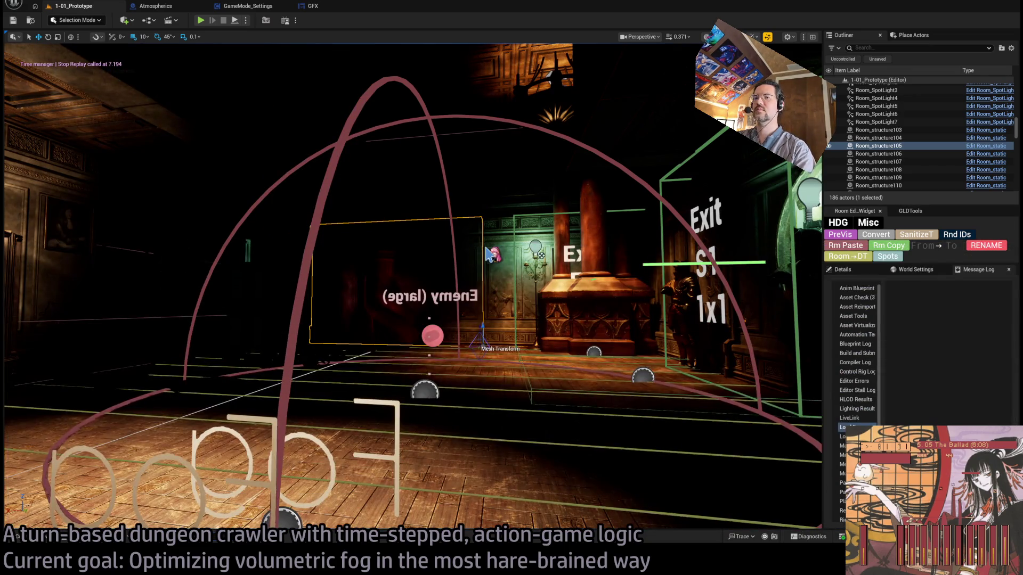
key(grave)
key(Return)
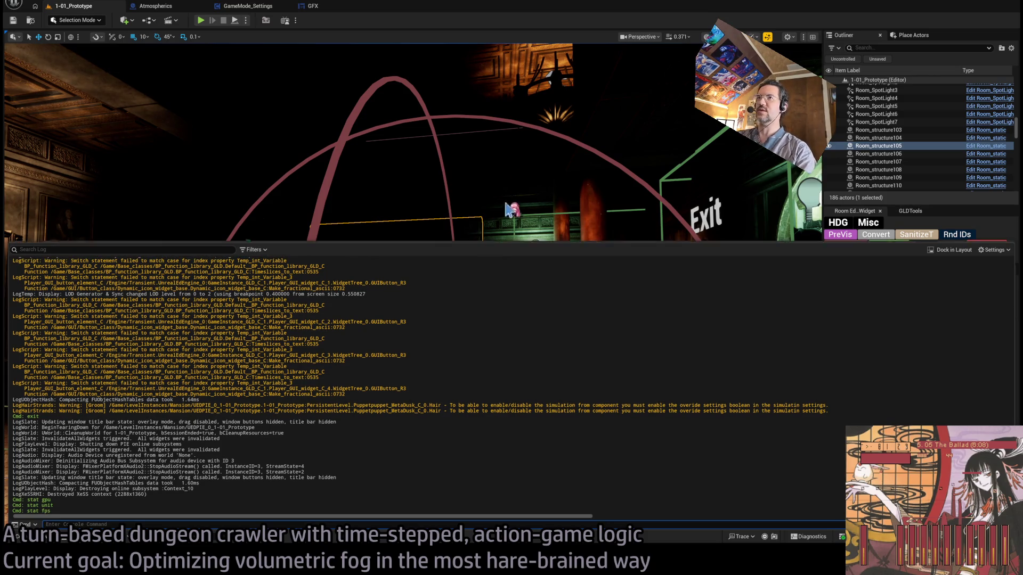
click(511, 217)
click(168, 10)
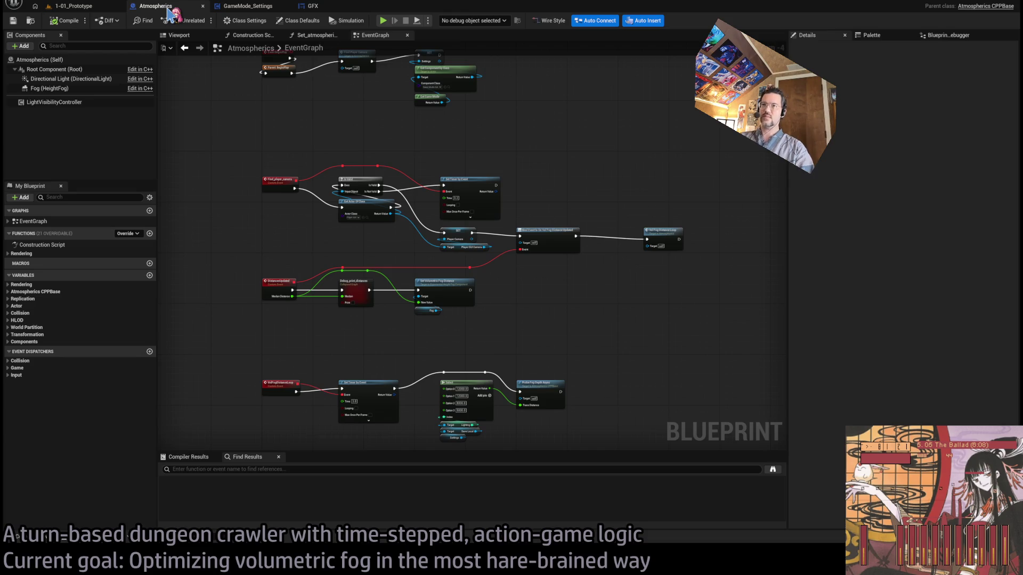
Step: Find the Vol Fog Distance Loop call in the EventGraph and shift it left
scroll(529, 242, up, 1)
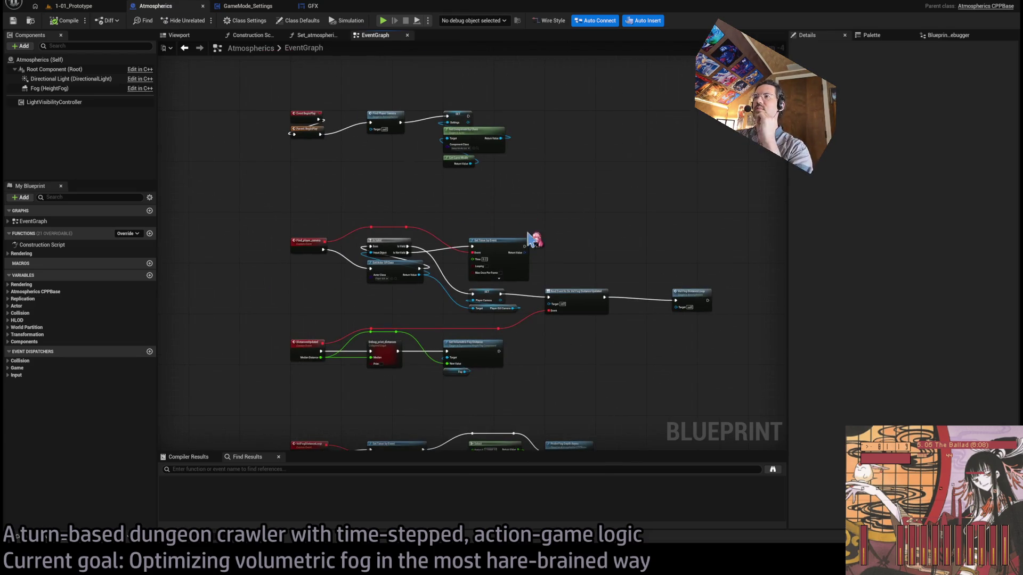
scroll(493, 258, up, 1)
drag(529, 251, 549, 215)
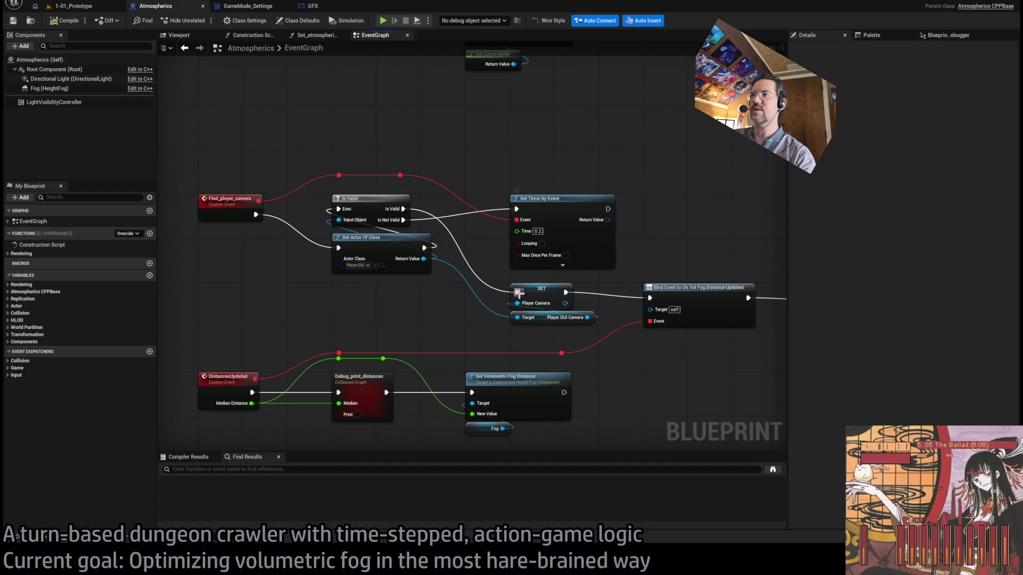
scroll(519, 293, down, 2)
scroll(587, 274, up, 1)
scroll(456, 285, up, 2)
drag(522, 274, 498, 350)
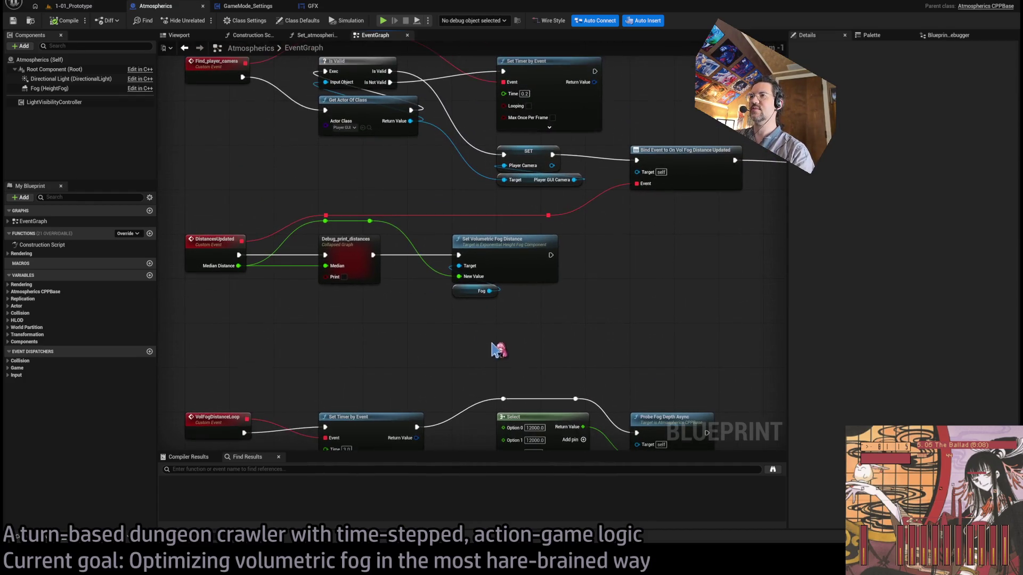
drag(396, 292, 347, 384)
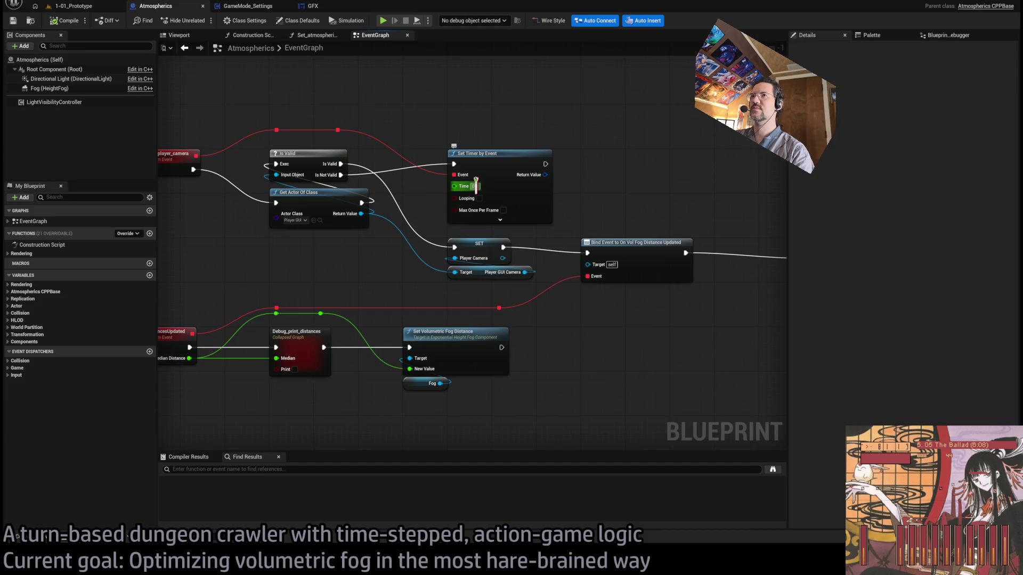
mouse_move(476, 181)
mouse_down()
mouse_move(389, 283)
mouse_move(345, 272)
mouse_move(521, 335)
mouse_move(536, 300)
mouse_up()
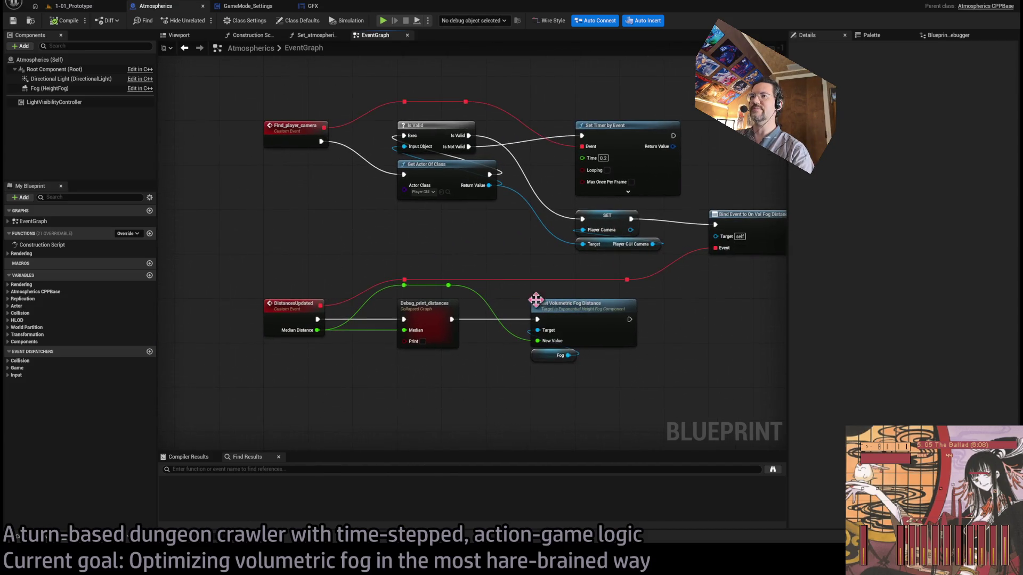
mouse_move(416, 242)
mouse_down()
mouse_move(398, 256)
mouse_move(387, 293)
mouse_up()
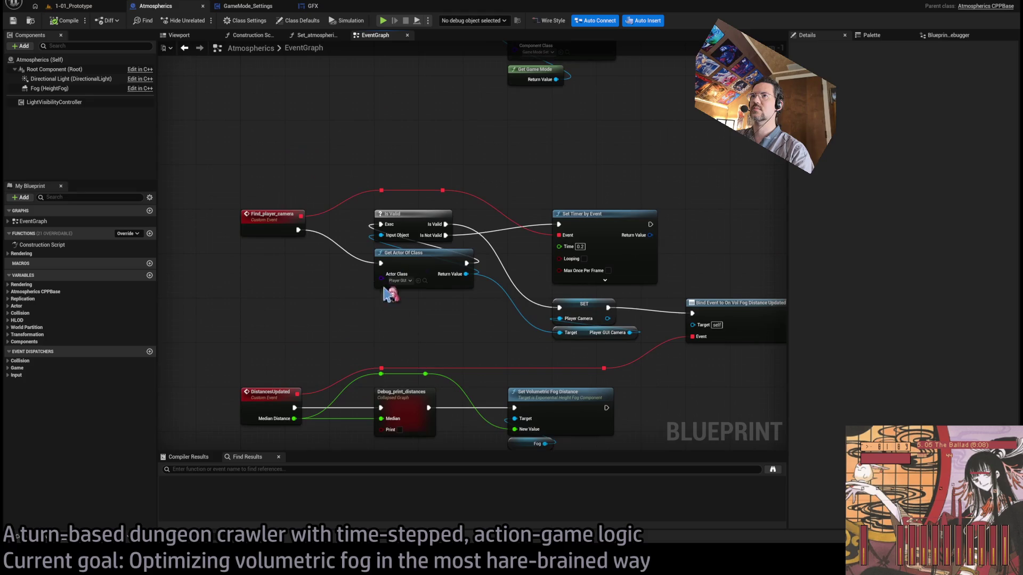
mouse_move(543, 259)
mouse_down()
mouse_move(494, 316)
mouse_move(540, 243)
mouse_up()
mouse_move(616, 307)
mouse_down()
mouse_move(507, 261)
mouse_move(403, 242)
mouse_up()
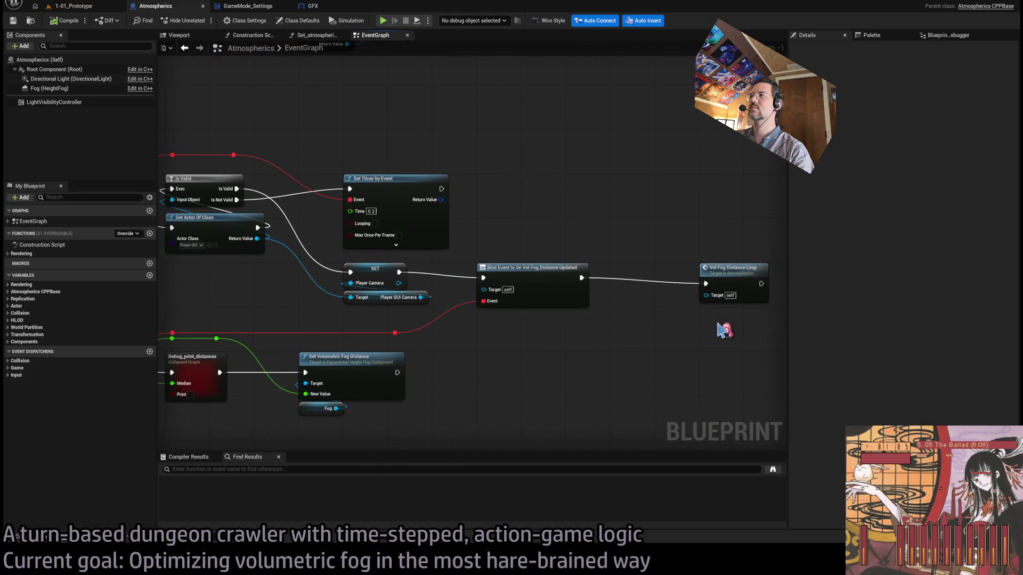
drag(738, 279, 688, 278)
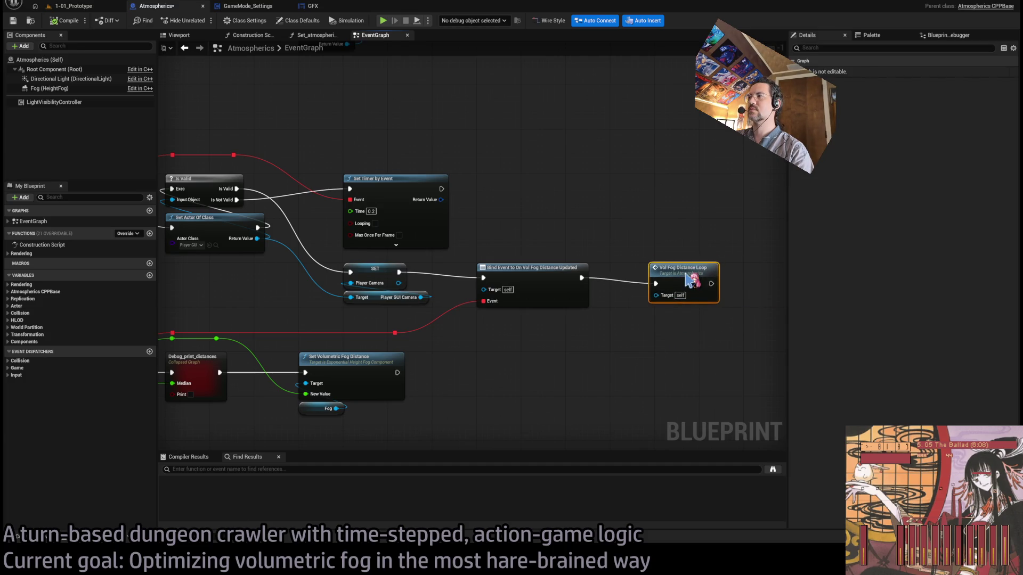
Step: Jump to the VolFogDistanceLoop event and set its Set Timer by Event Time to 1.0
double_click(695, 279)
drag(593, 293, 342, 264)
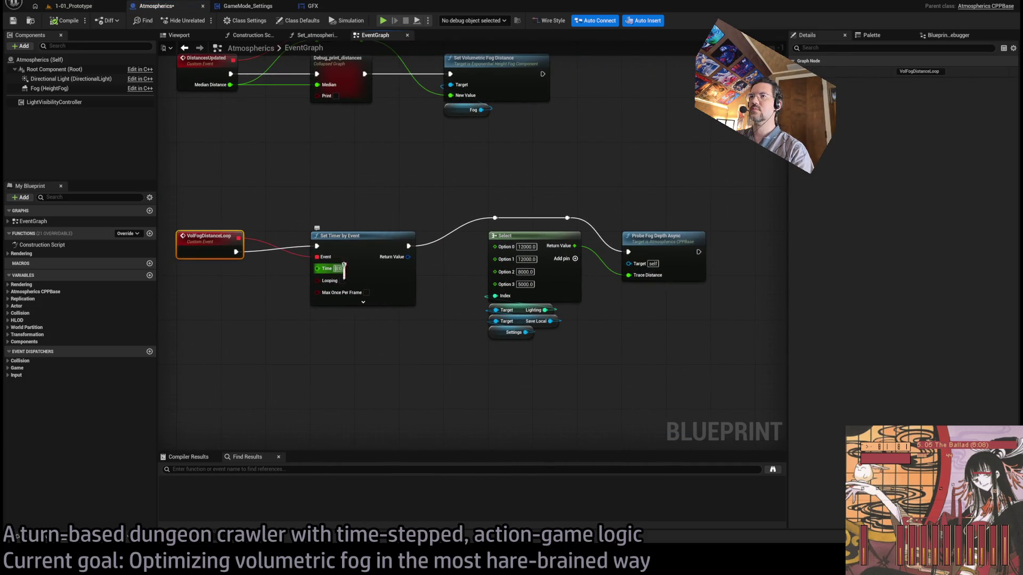
text(1)
click(448, 280)
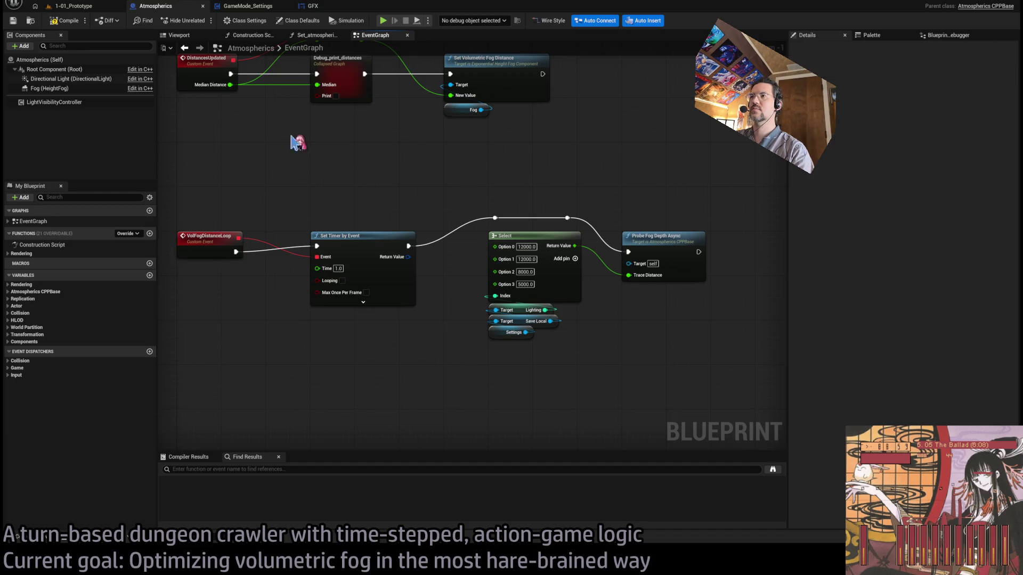
Step: Start a play-in-editor session of the level and dismiss the graphics settings
click(88, 7)
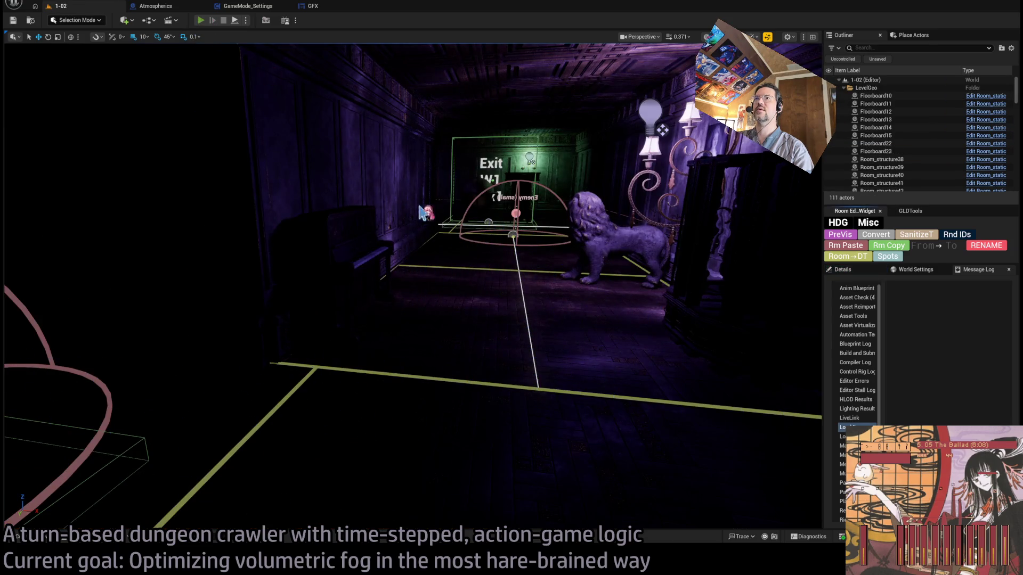
key(alt+p)
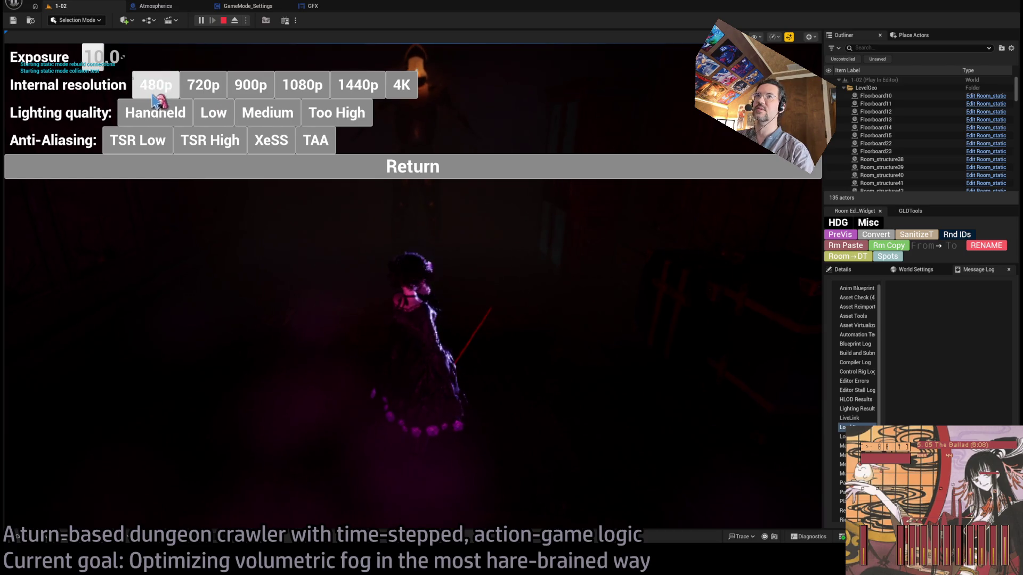
click(299, 166)
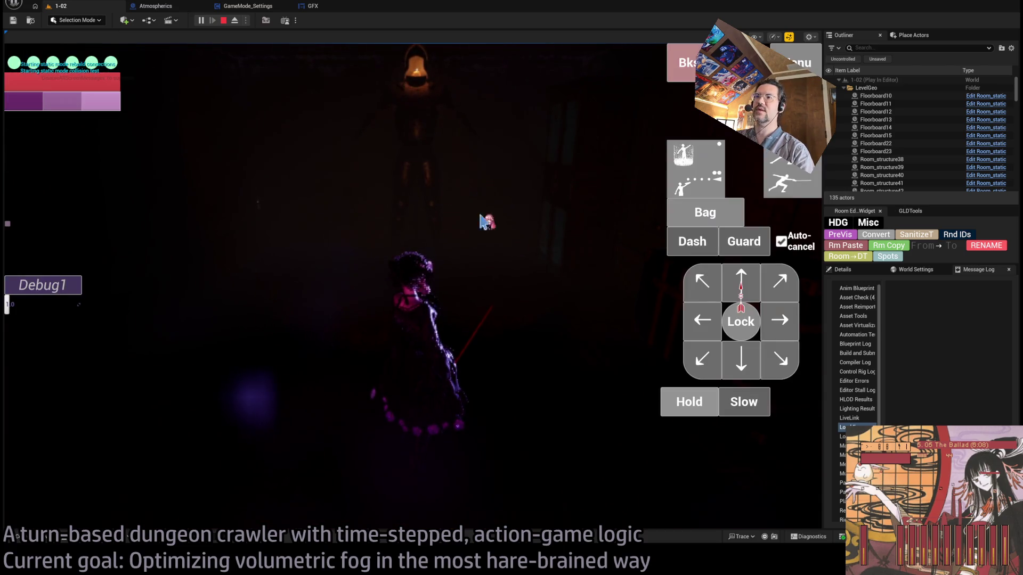
Step: Run a first turn of two up-left, upward and rightward moves
click(703, 281)
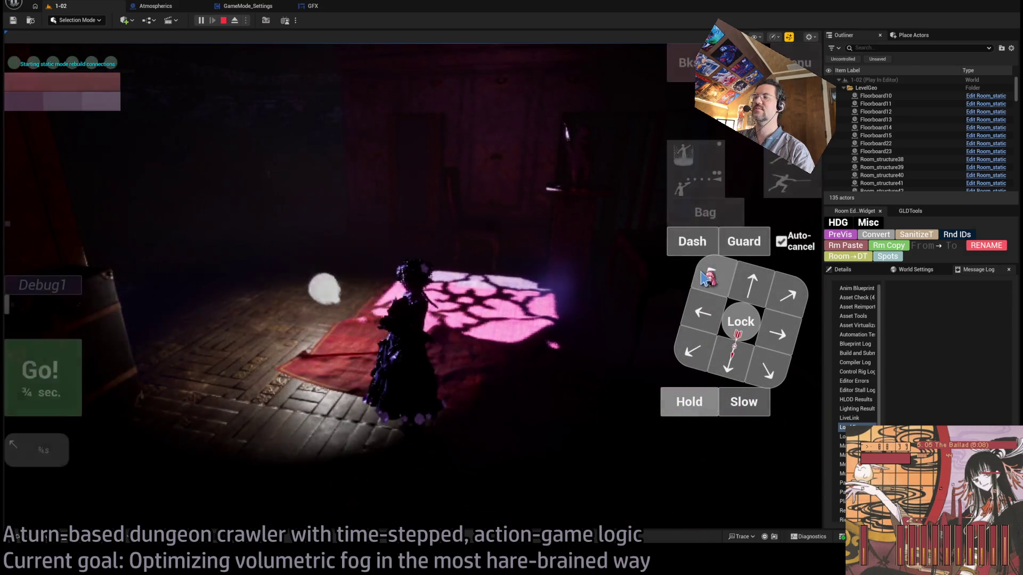
click(703, 280)
click(752, 284)
click(752, 284)
click(779, 338)
click(779, 338)
click(778, 338)
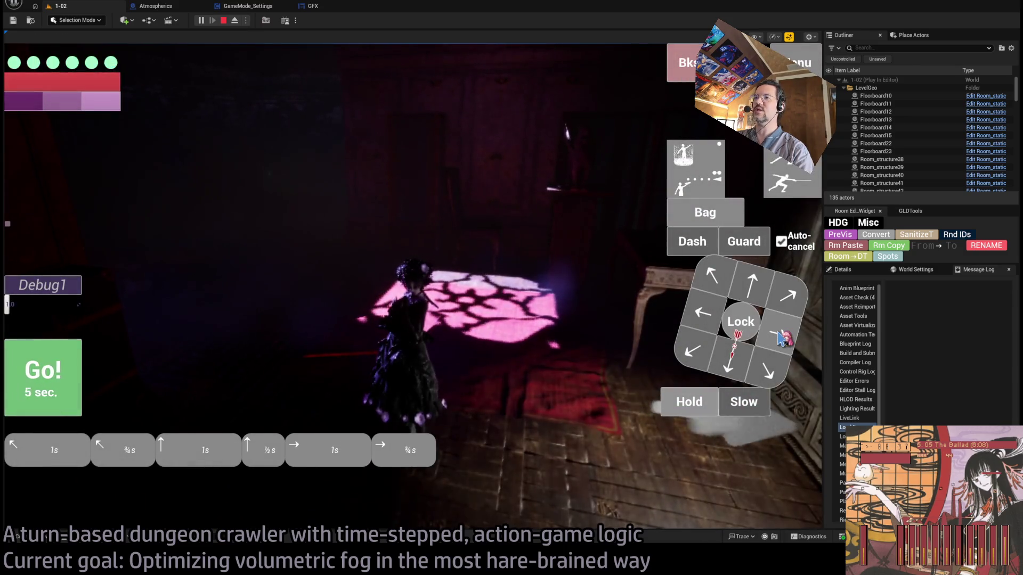
click(779, 338)
click(59, 375)
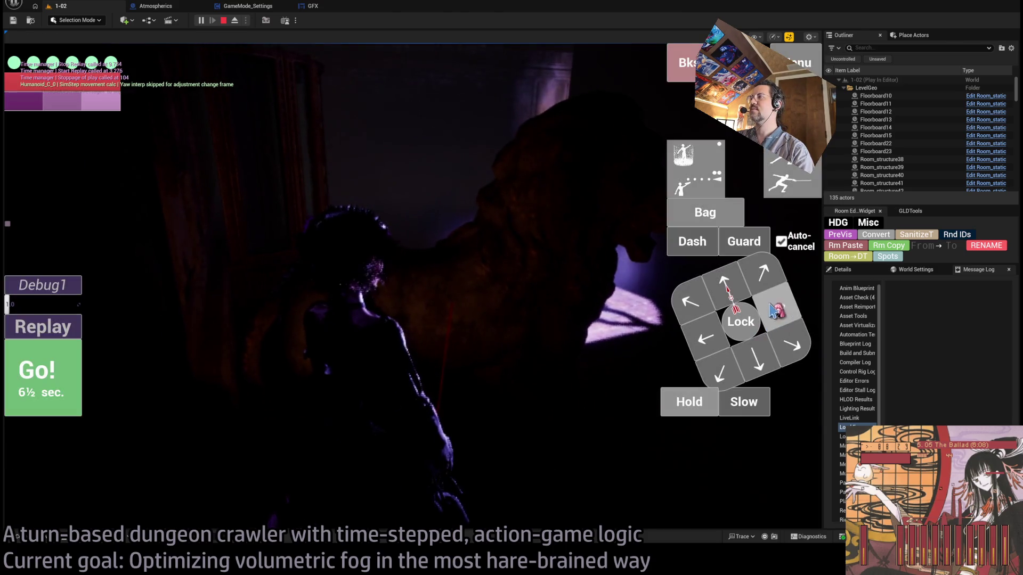
Step: Run two more turns: right, up-right and up, then up-left with a hold
click(777, 308)
click(763, 272)
click(725, 285)
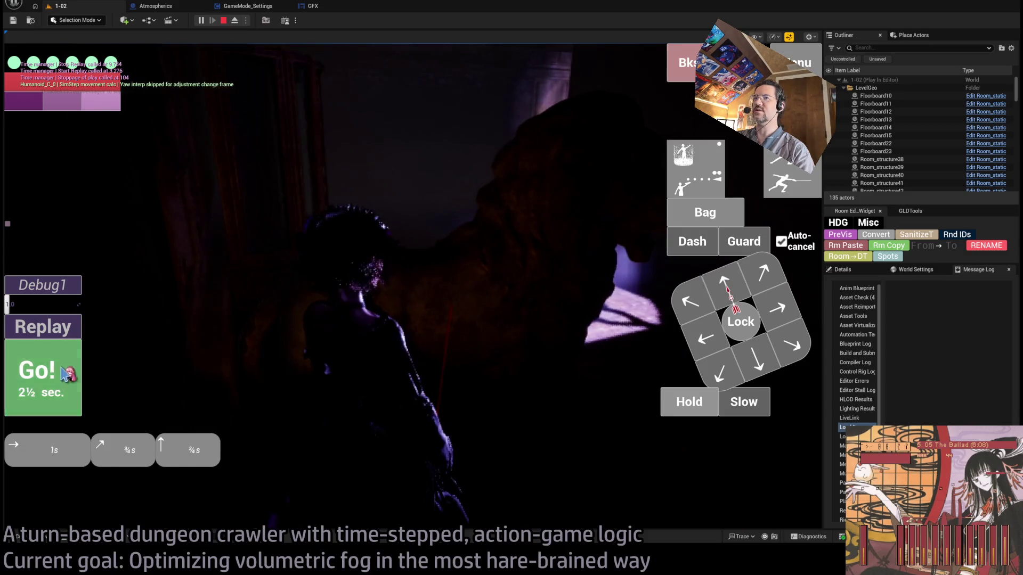
click(67, 376)
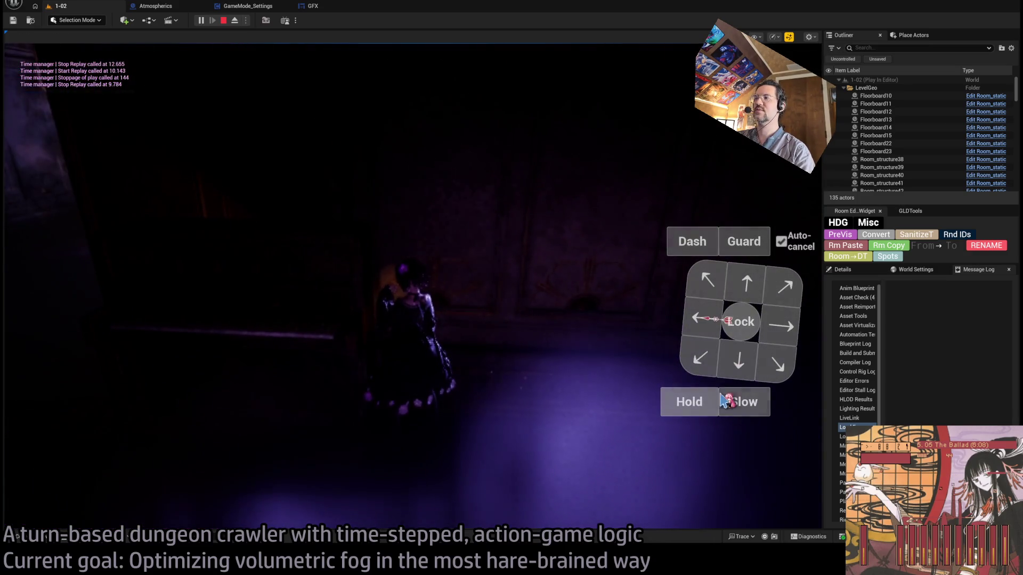
click(708, 279)
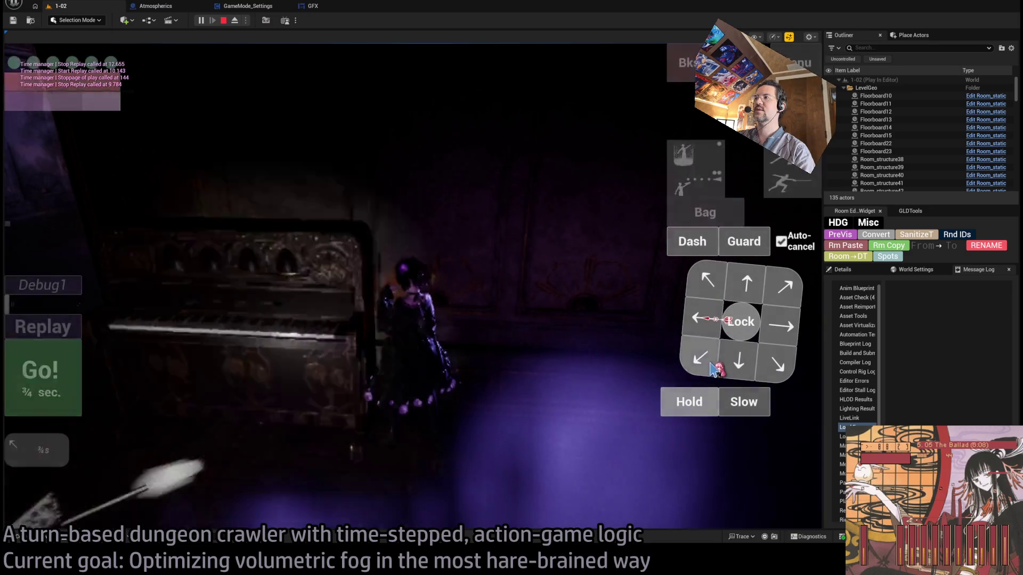
click(690, 402)
click(69, 375)
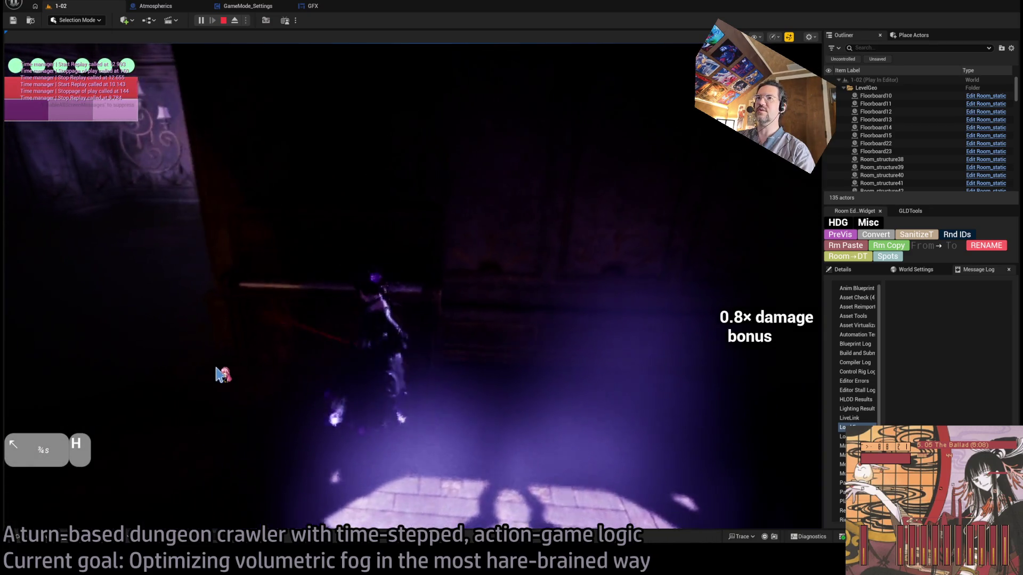
Step: Play further turns from the keyboard, including an Up move and a down-right move
key(Up)
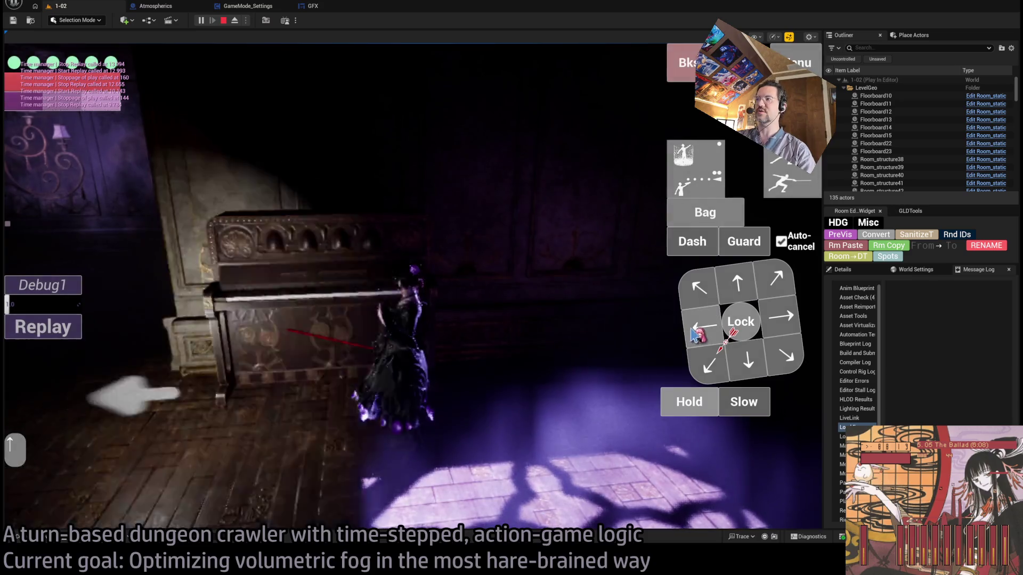
key(space)
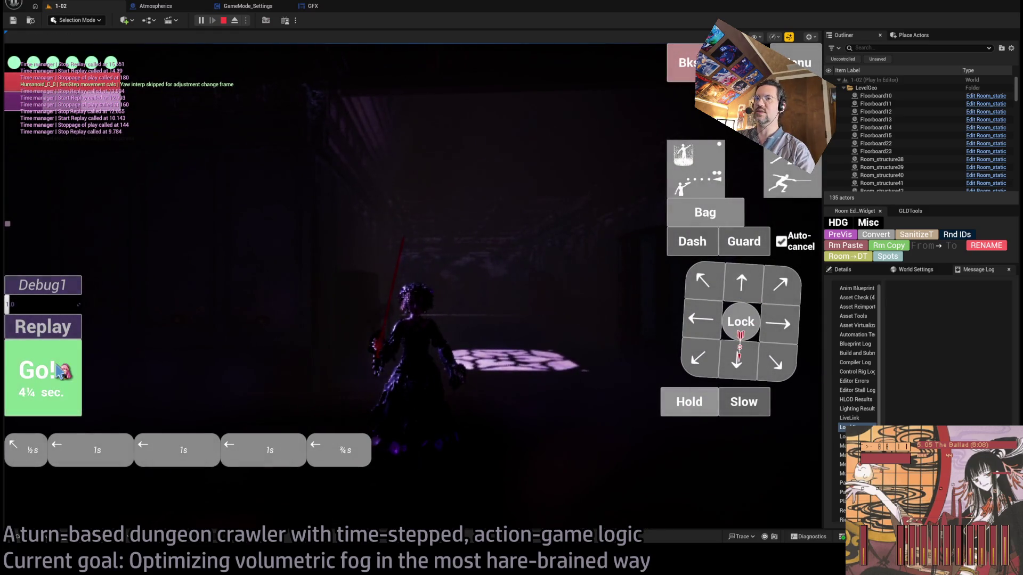
click(59, 371)
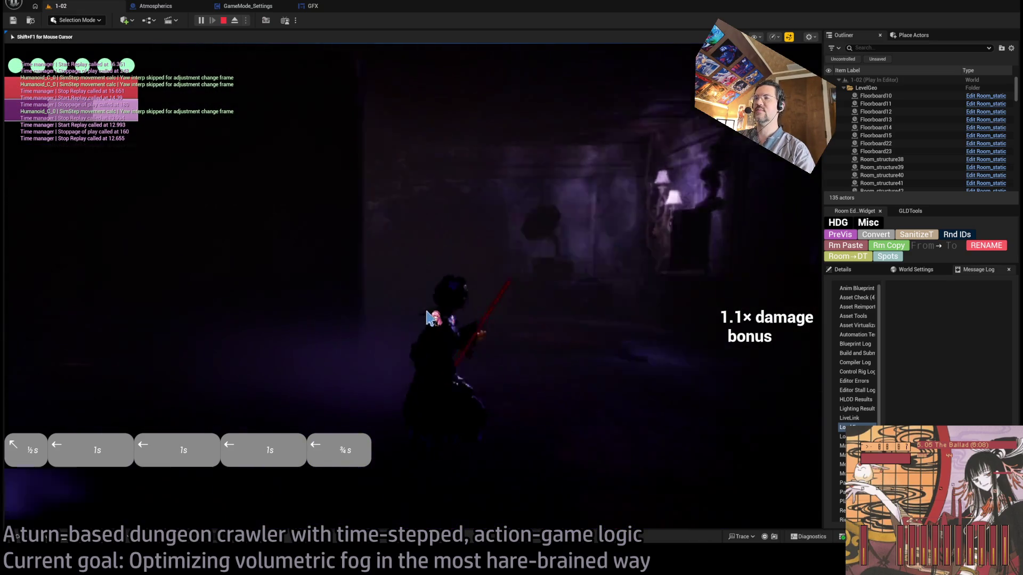
key(KP_3)
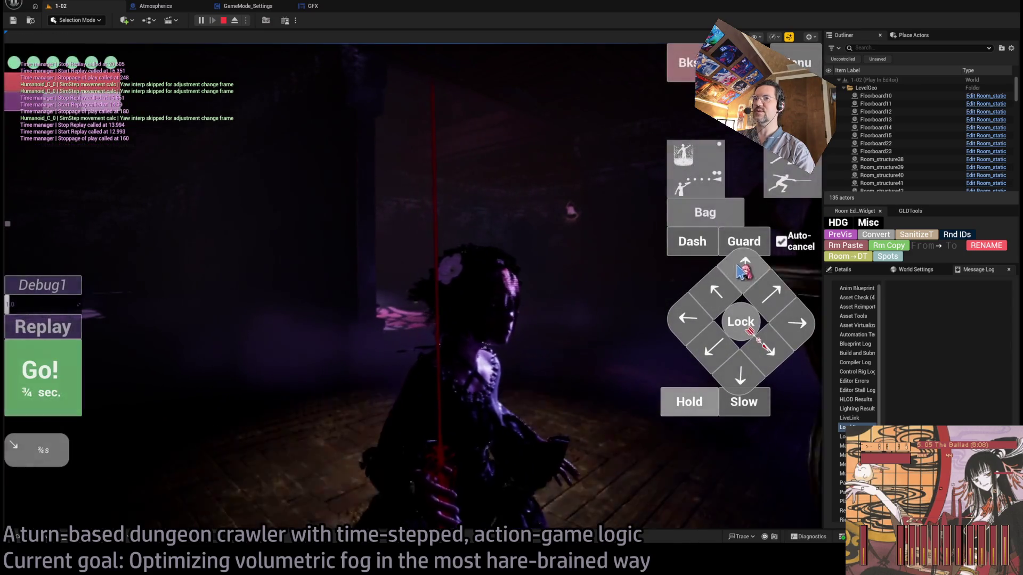
key(Return)
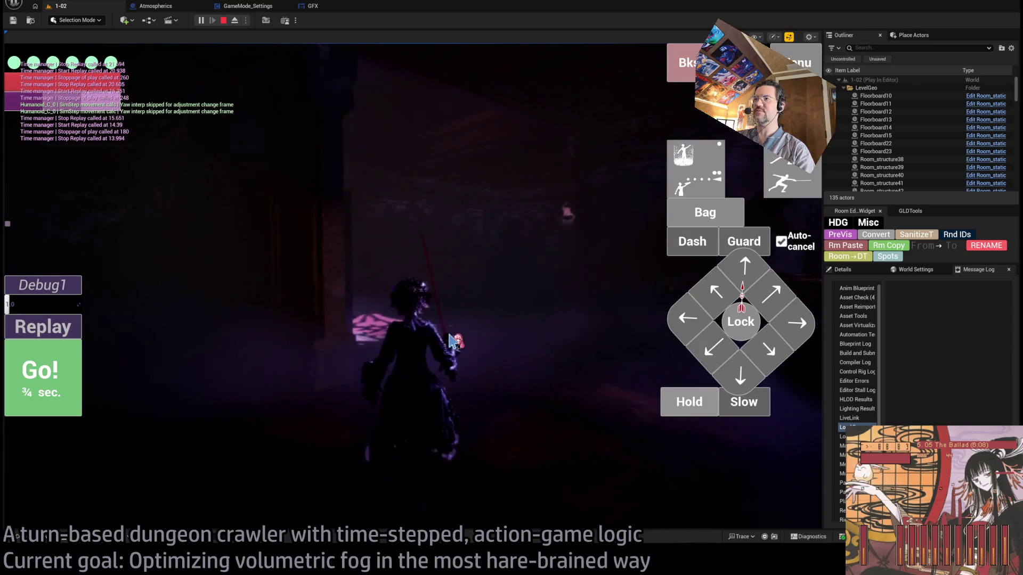
Step: Rotate and tilt the game camera around the character to view the fogged rooms
drag(484, 337, 318, 349)
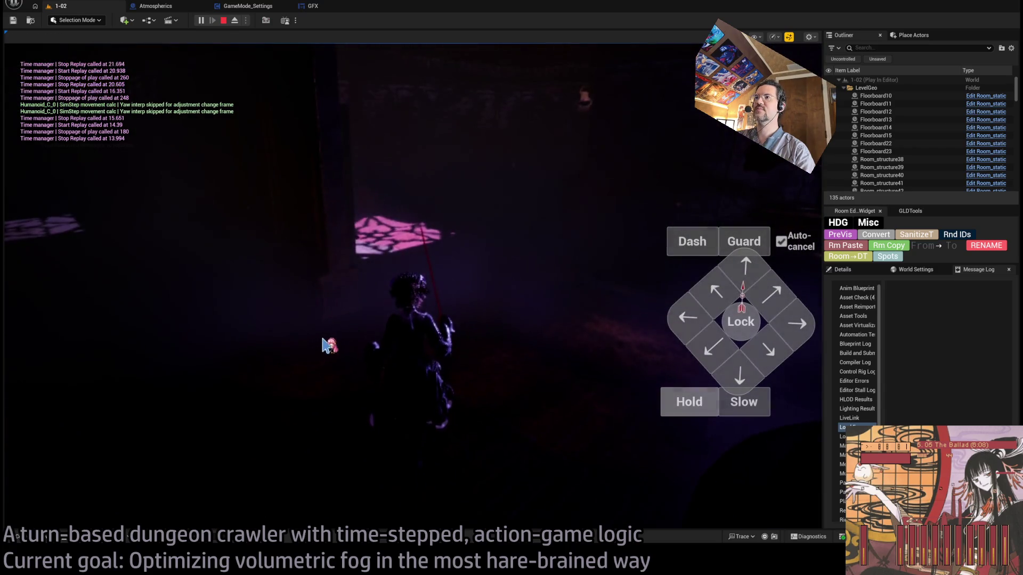
mouse_move(349, 299)
mouse_down()
mouse_move(577, 306)
mouse_move(354, 326)
mouse_move(240, 315)
mouse_move(336, 327)
mouse_move(545, 319)
mouse_up()
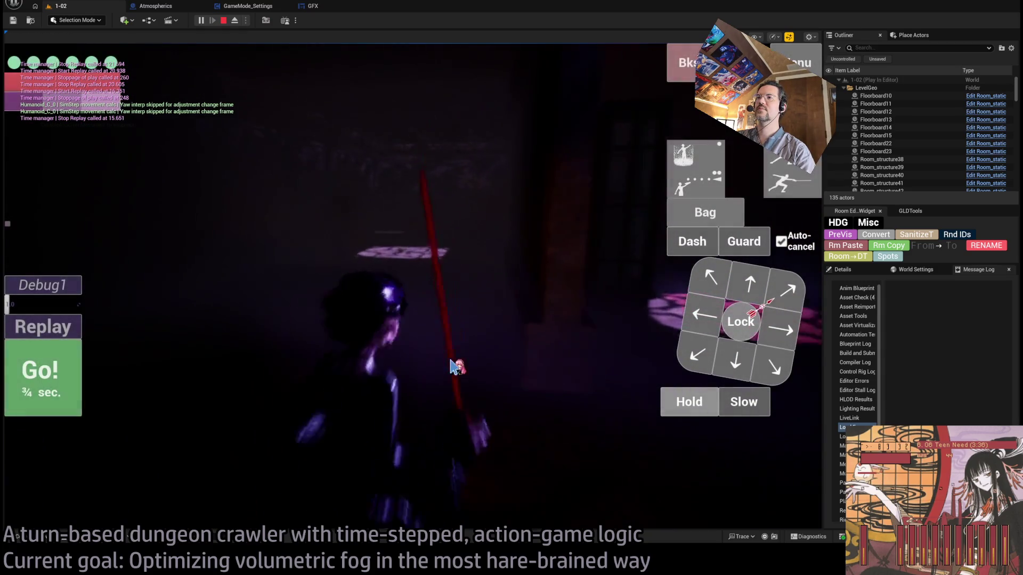
mouse_move(450, 367)
mouse_down()
mouse_move(450, 430)
mouse_move(474, 404)
mouse_move(506, 415)
mouse_move(507, 229)
mouse_move(507, 263)
mouse_up()
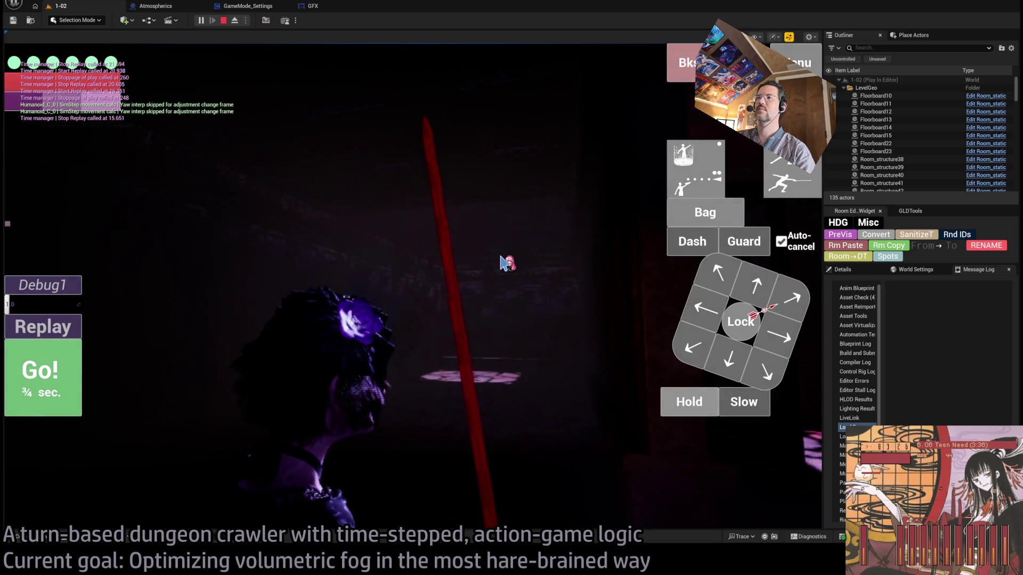
mouse_move(505, 269)
mouse_down()
mouse_move(503, 282)
mouse_move(588, 361)
mouse_up()
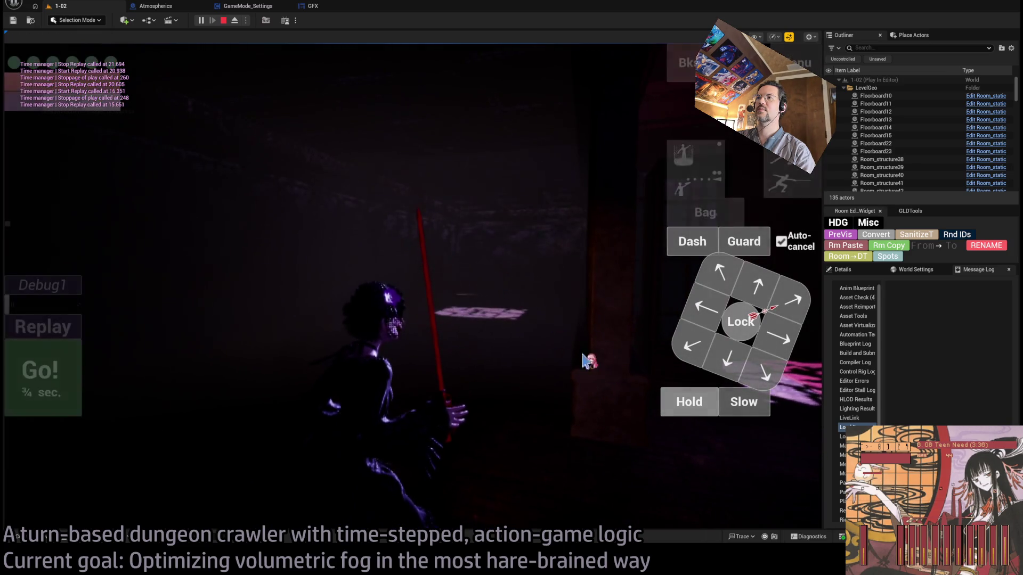
Step: Queue hold actions and run the turn
click(679, 406)
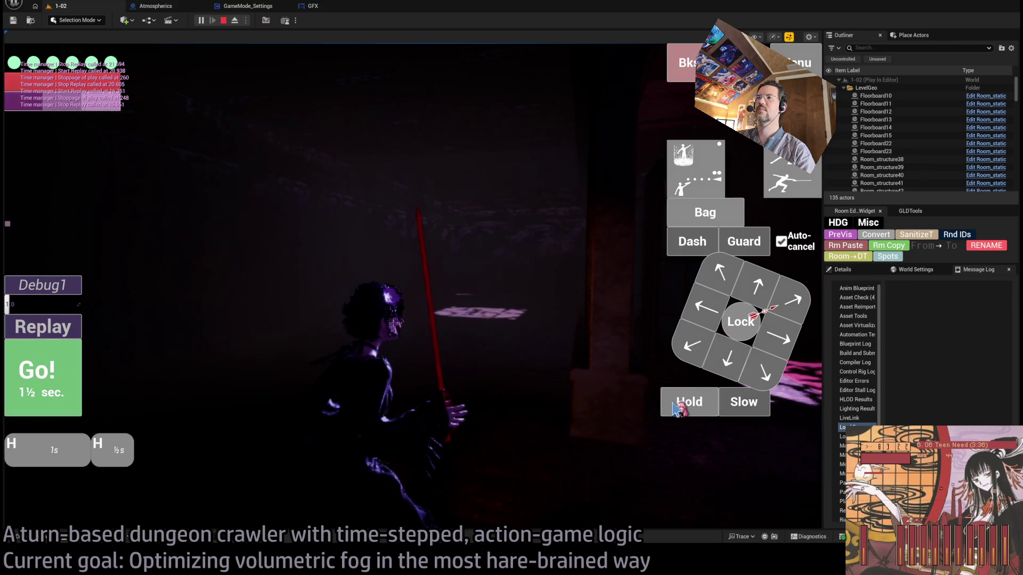
click(677, 410)
click(53, 387)
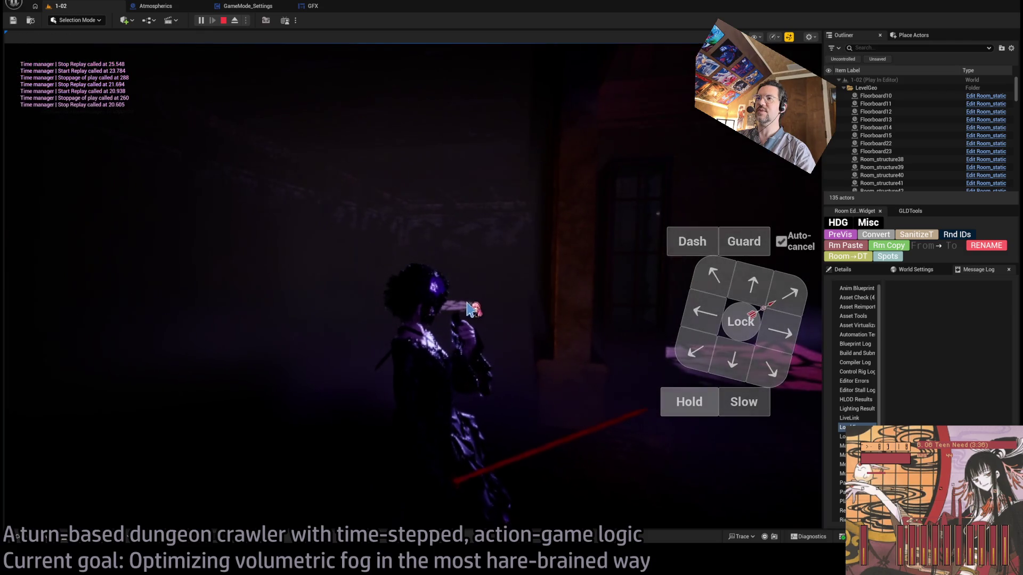
Step: Queue holds up to 12 seconds, run the turn, then stop the play session
click(689, 404)
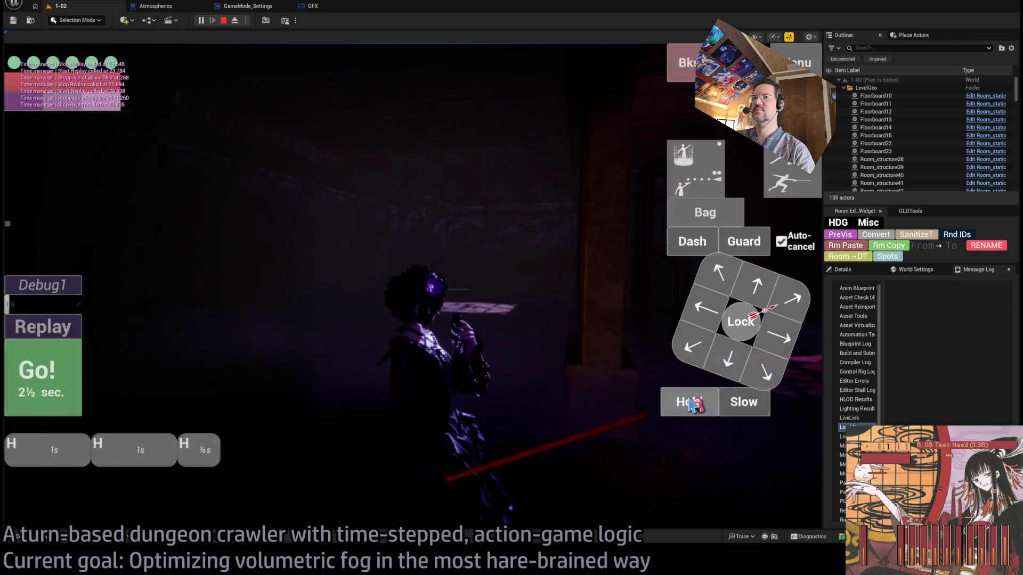
drag(691, 405, 691, 405)
click(42, 376)
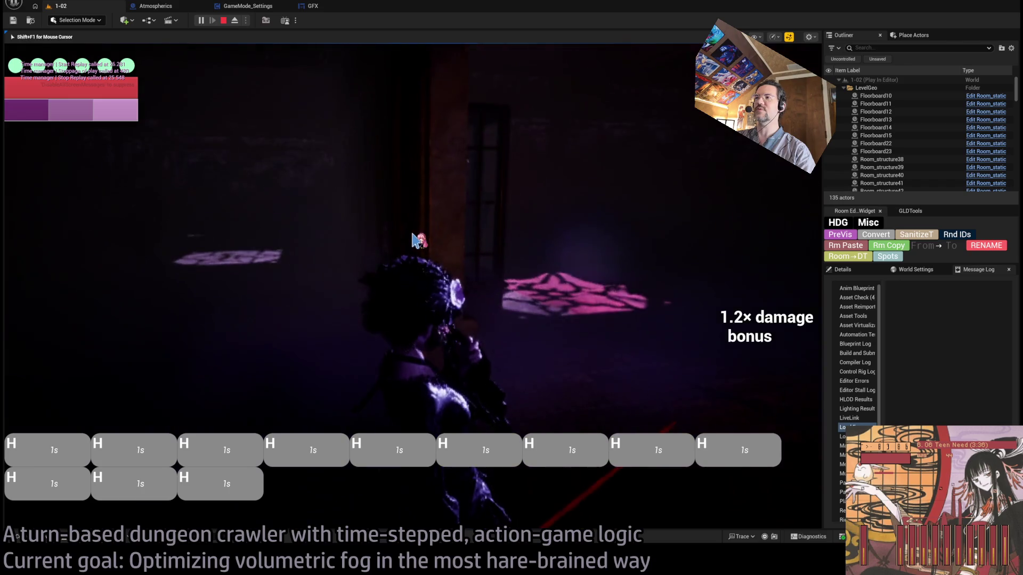
click(568, 276)
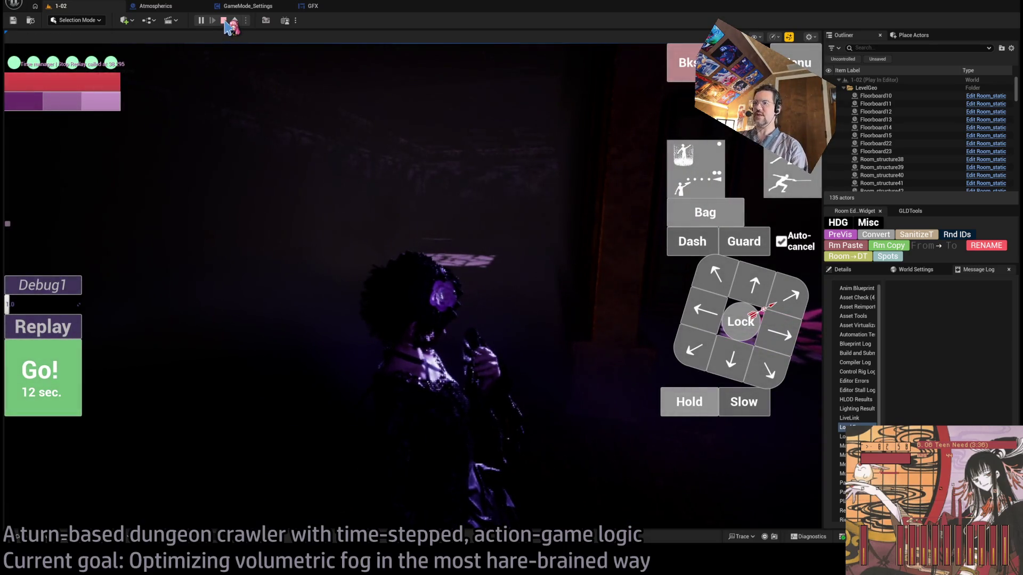
key(Escape)
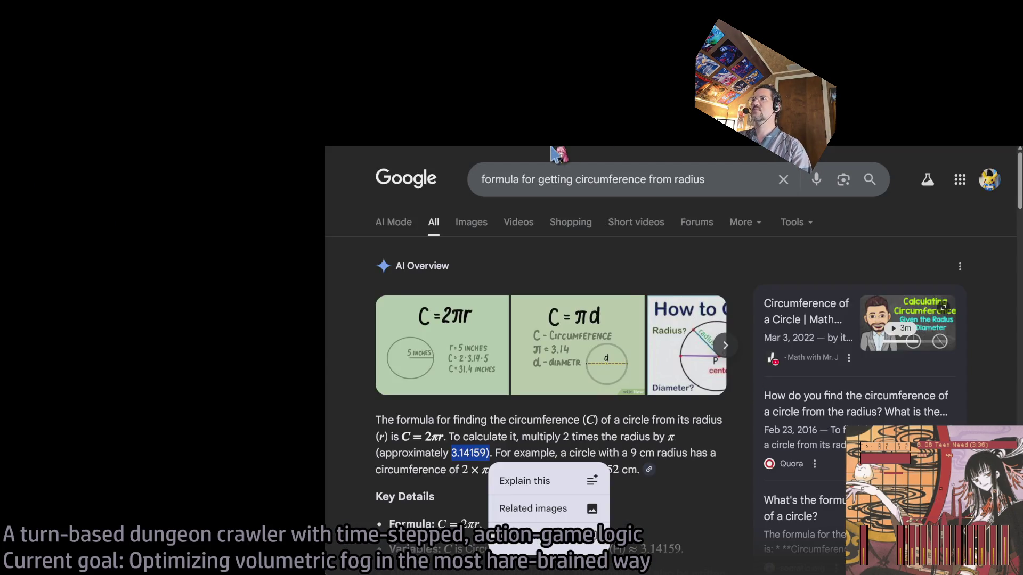
Step: Close the circumference-formula search tab to move on to Twitch's Following page
key(ctrl+w)
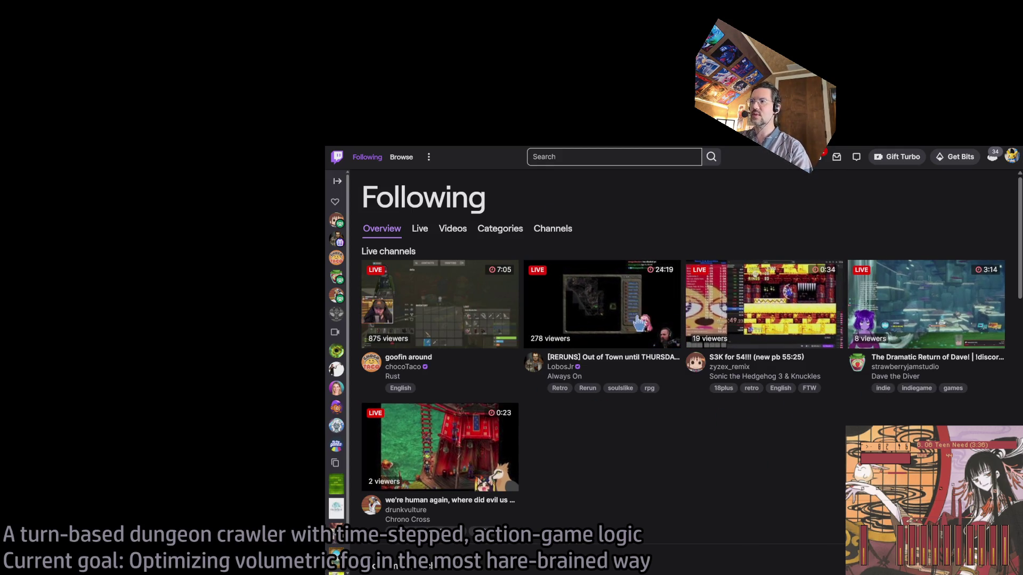
Step: Show more Recommended channels on the Following page, then go back to the unrealengine list
scroll(773, 430, down, 4)
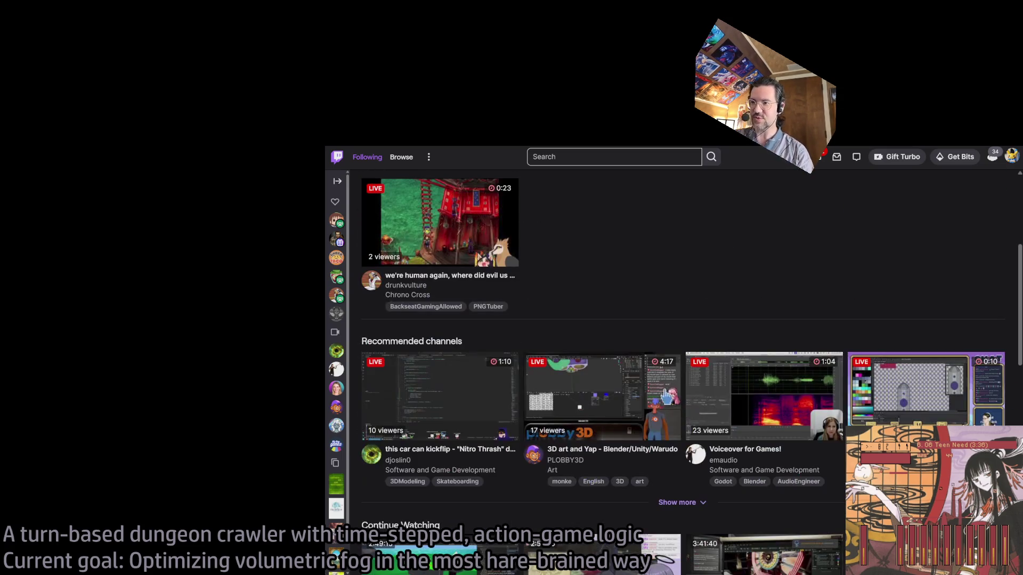
click(681, 503)
scroll(688, 480, down, 4)
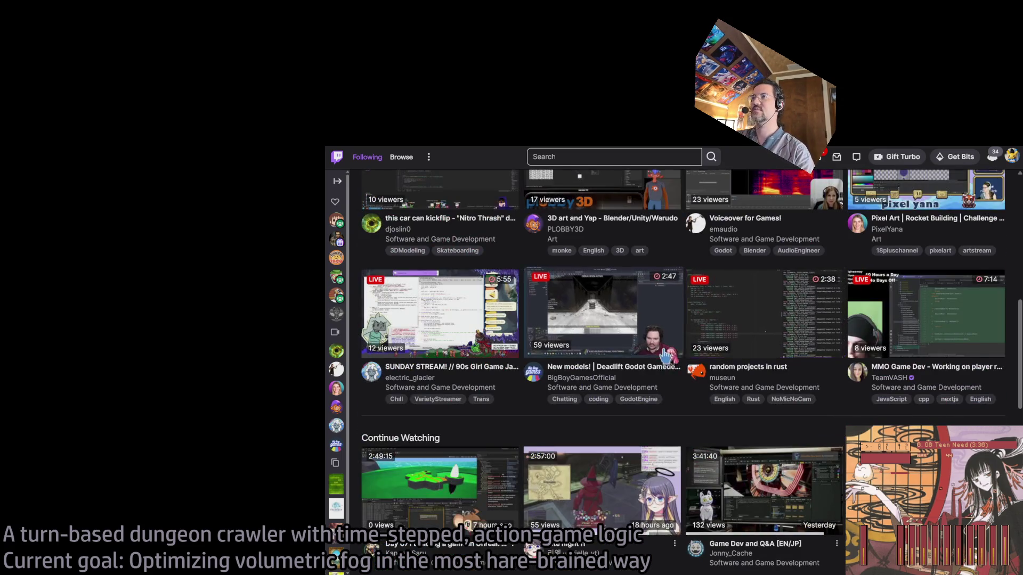
scroll(720, 266, up, 1)
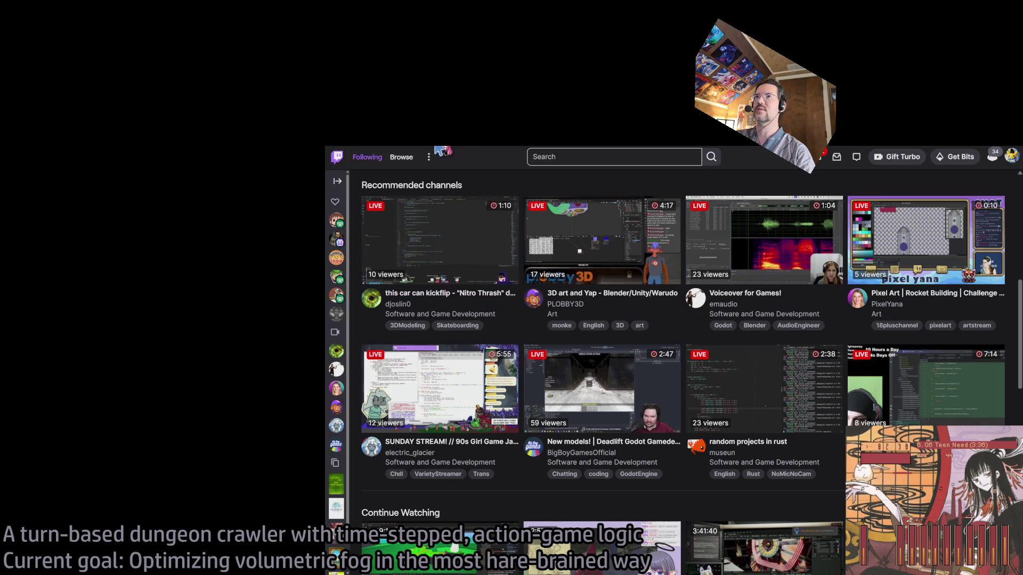
key(alt+Left)
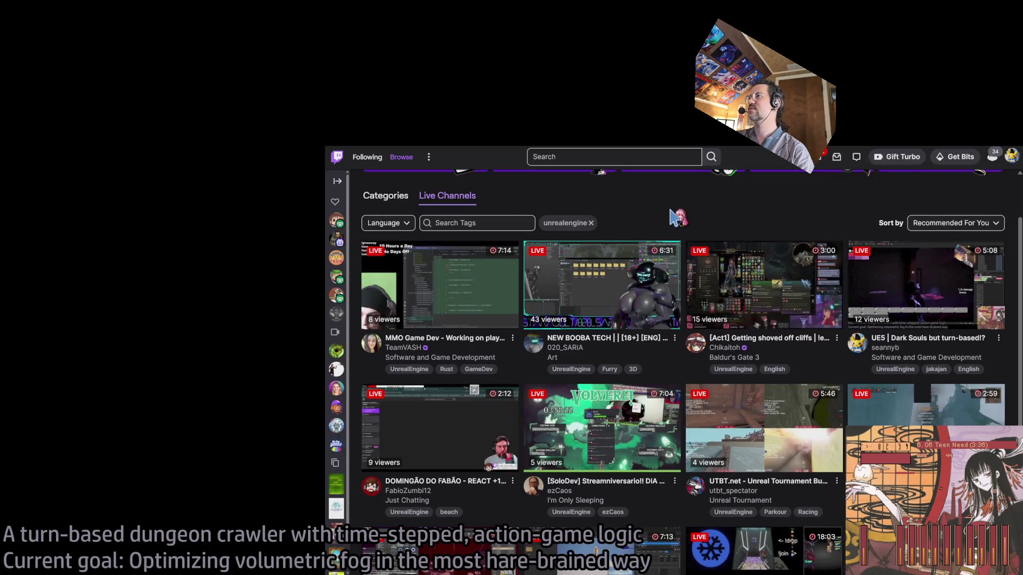
Step: Scroll the unrealengine live channels and open the 'Making My Own Custom Physics Based Movement' stream
scroll(677, 217, down, 2)
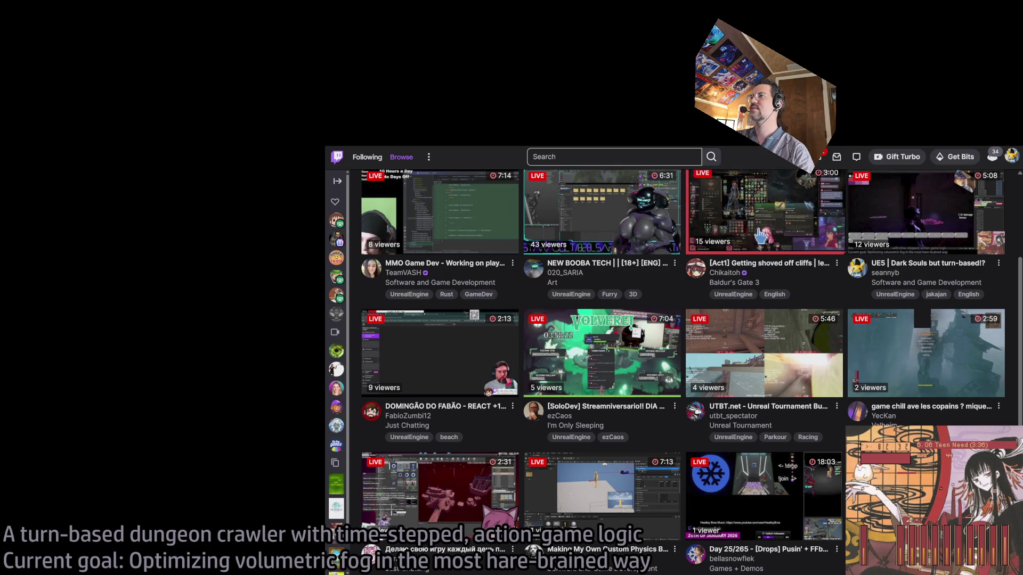
scroll(806, 312, down, 2)
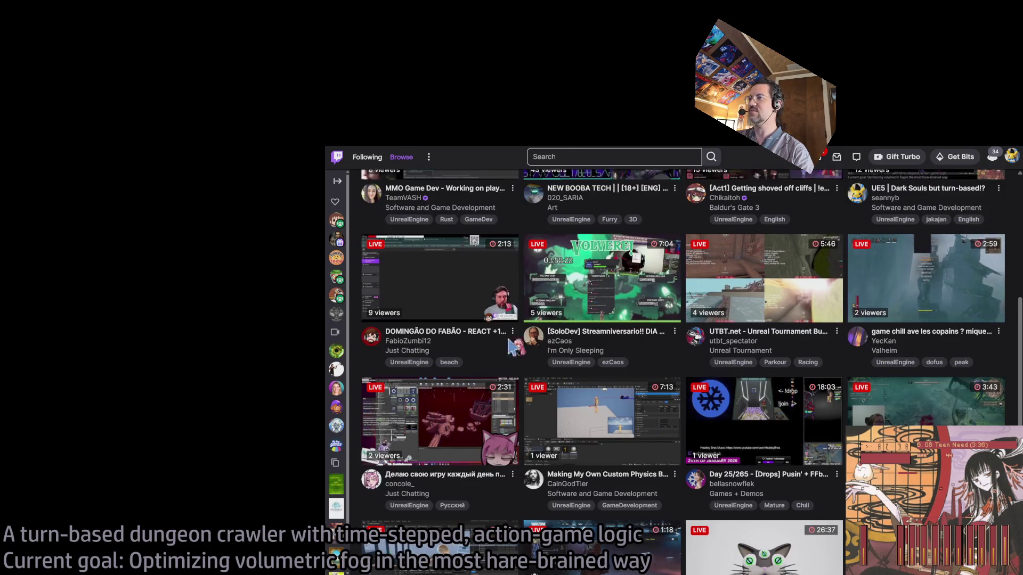
scroll(693, 325, down, 2)
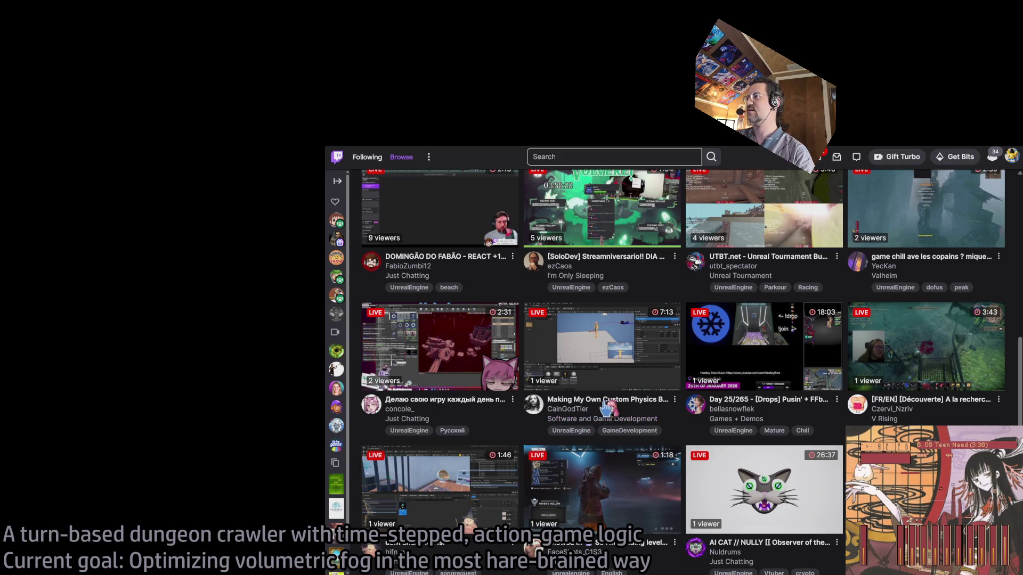
scroll(906, 397, down, 1)
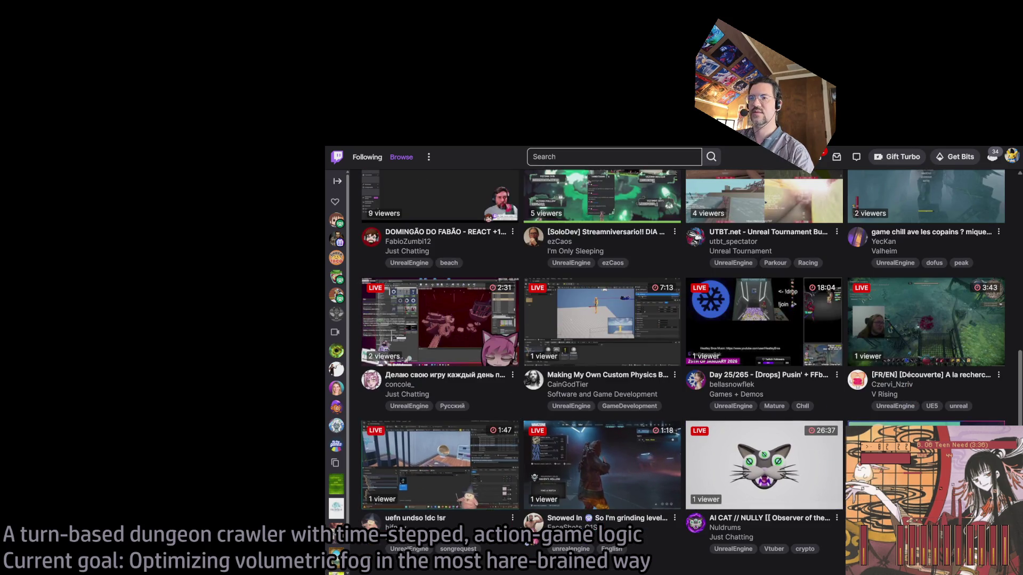
click(602, 319)
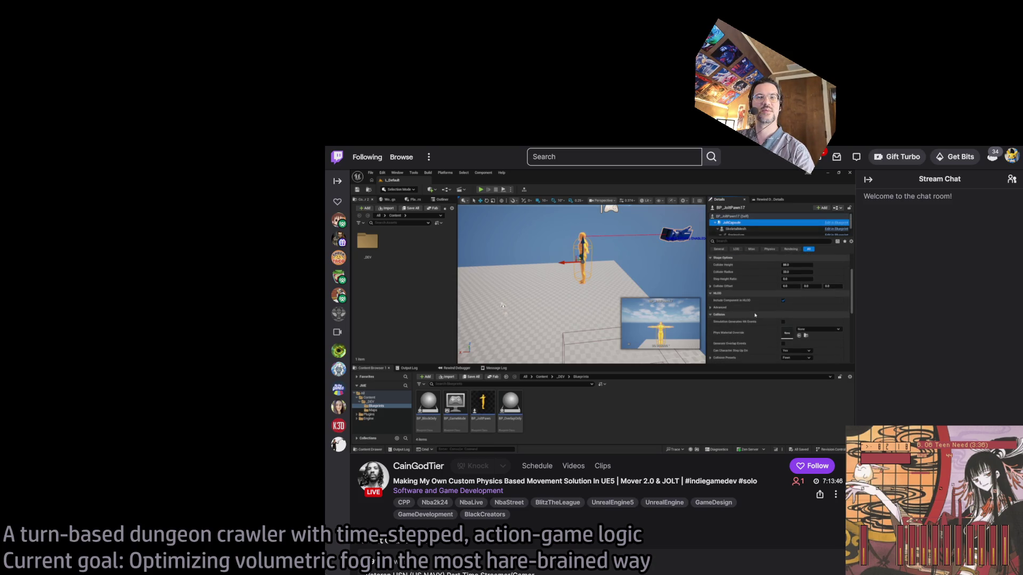
click(361, 442)
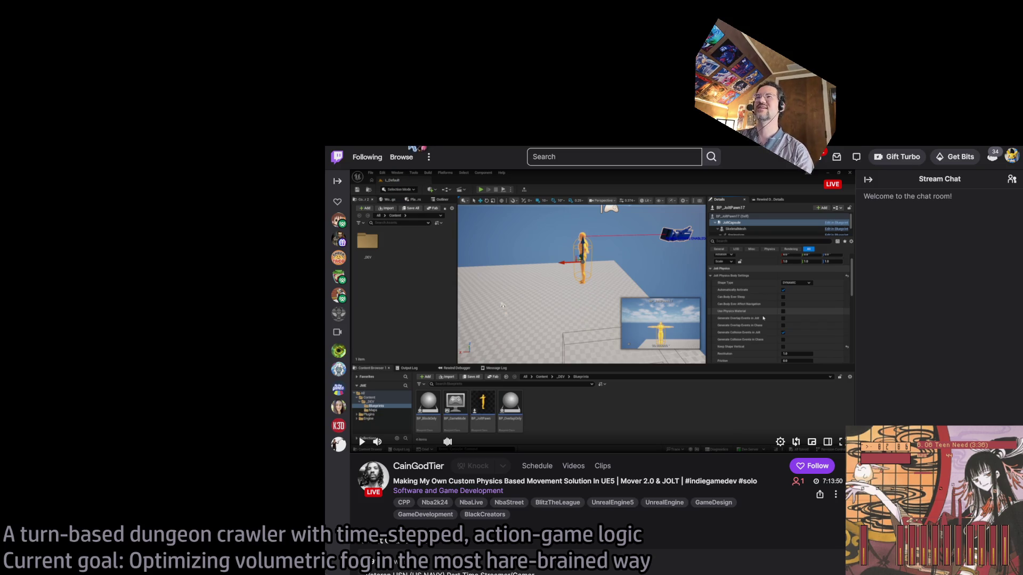
click(367, 156)
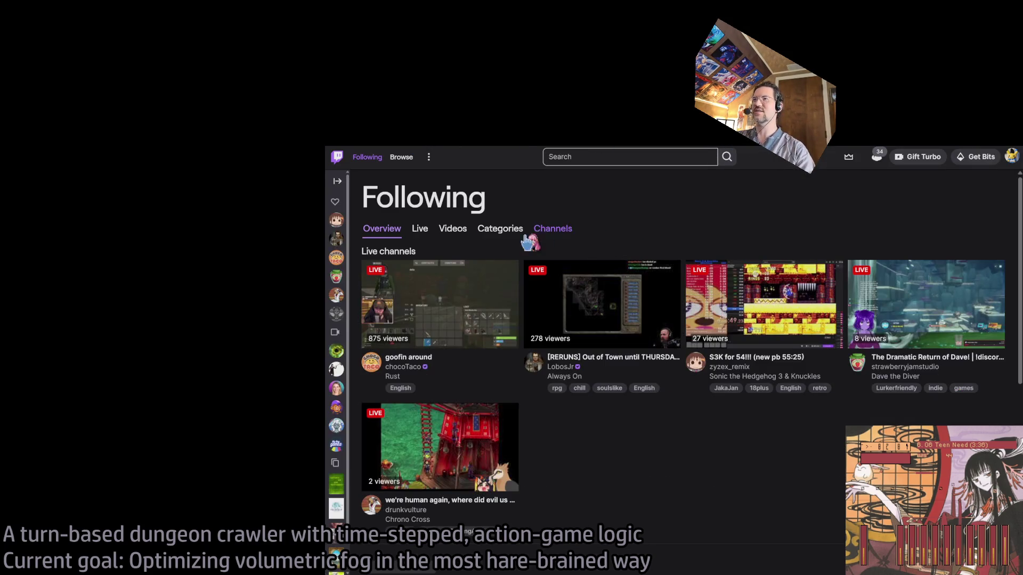
scroll(793, 367, down, 5)
scroll(712, 427, down, 3)
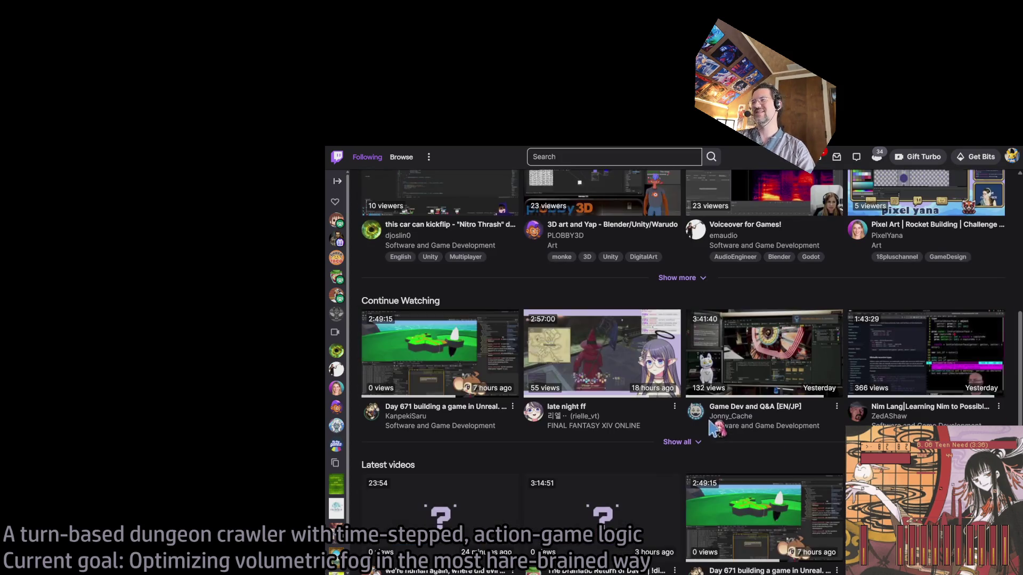
click(698, 280)
scroll(920, 266, up, 2)
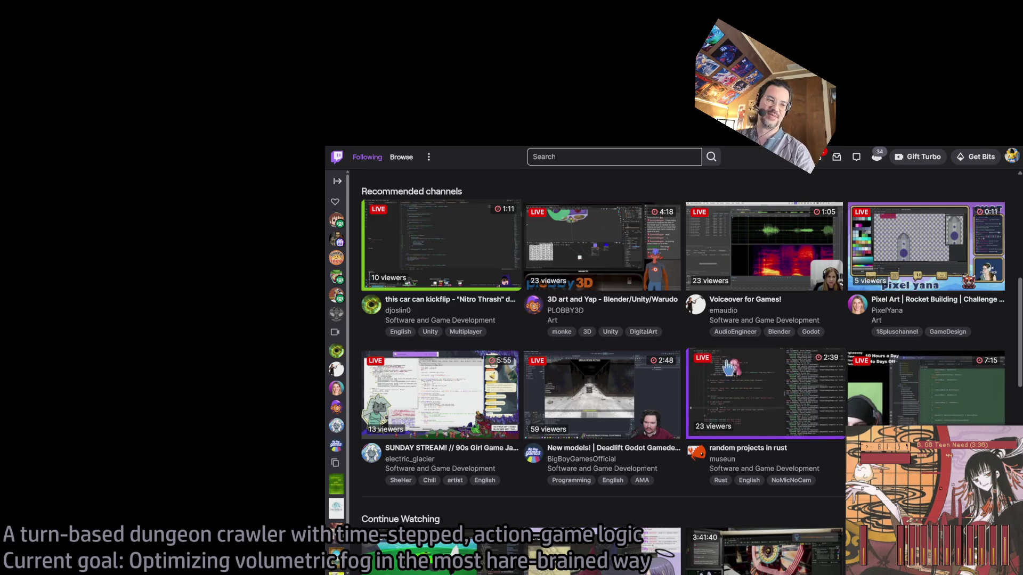
click(762, 394)
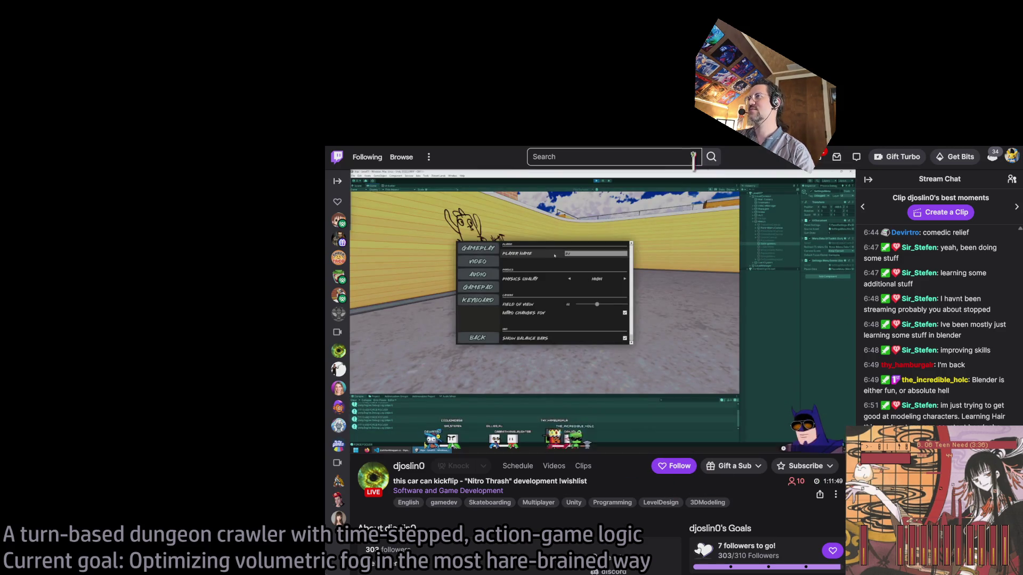
key(alt+Left)
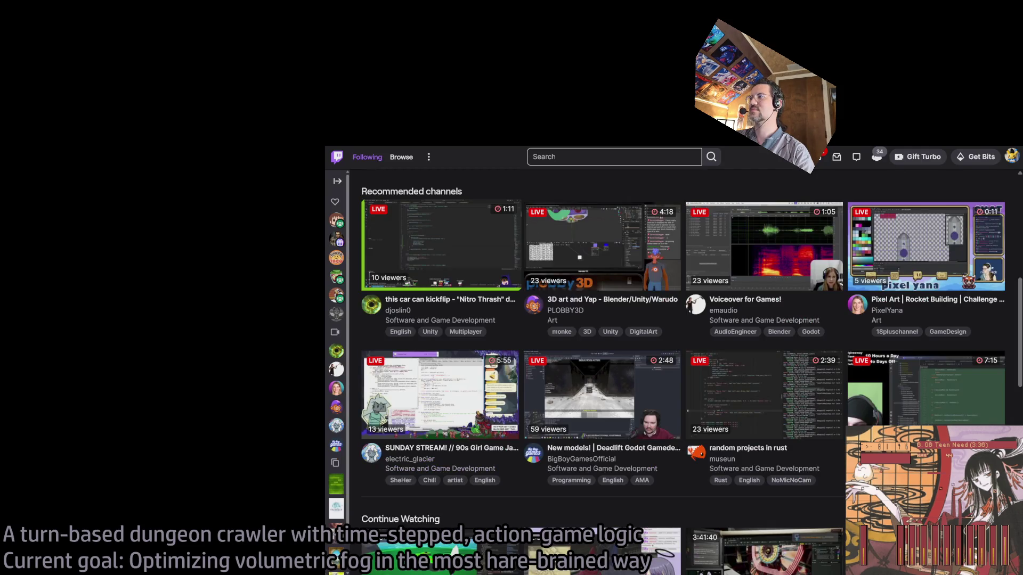
scroll(799, 347, up, 8)
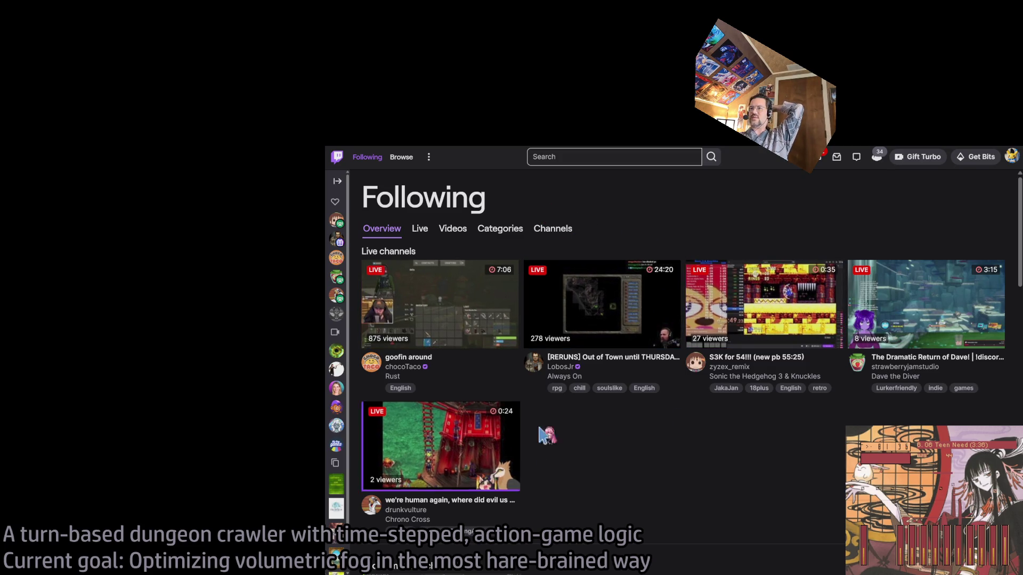
click(336, 369)
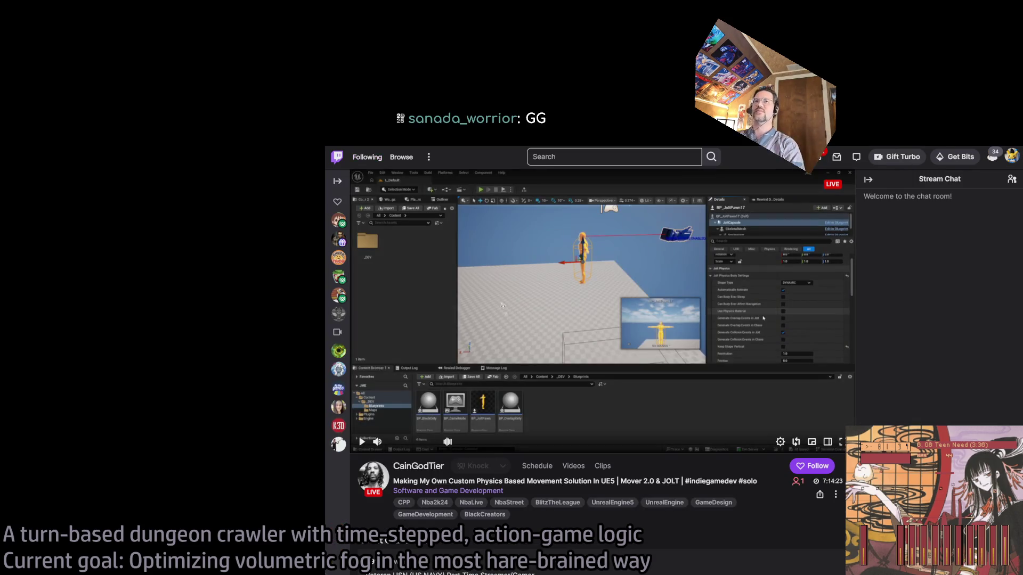